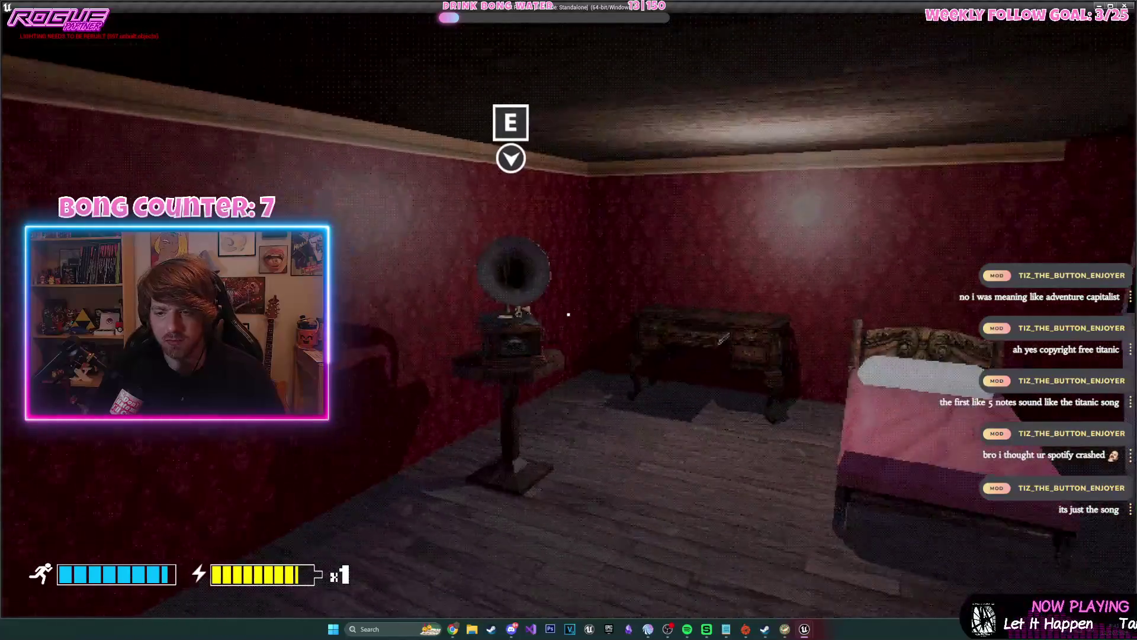
Walk up to the gramophone in the standalone game, then exit back to the editor
{"action": "key", "text": "w"}
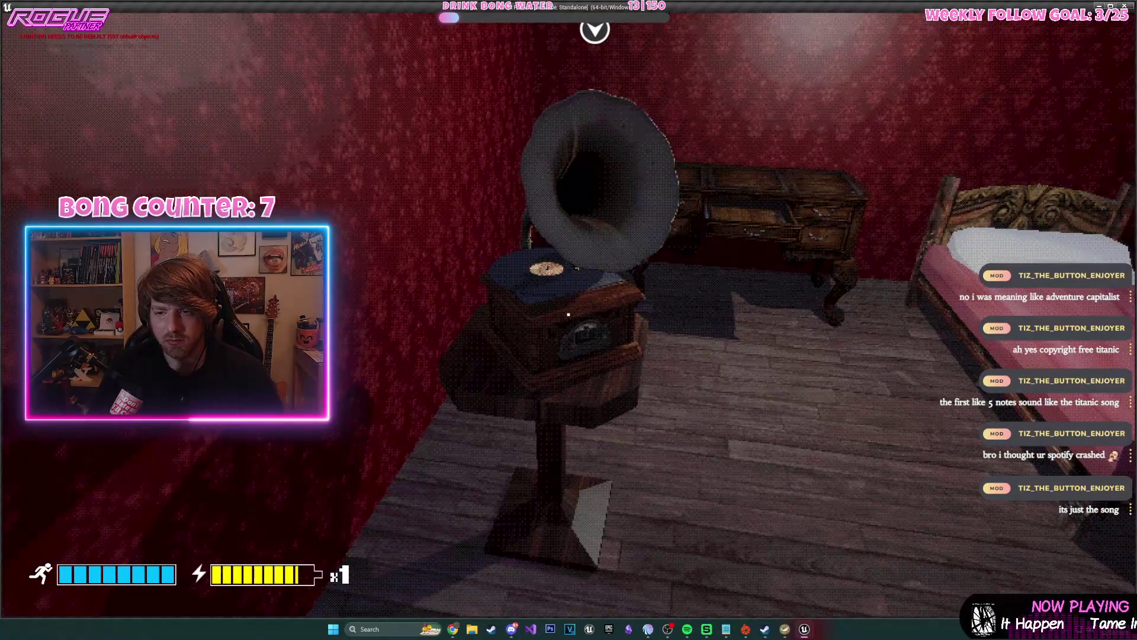
{"action": "key", "text": "Escape"}
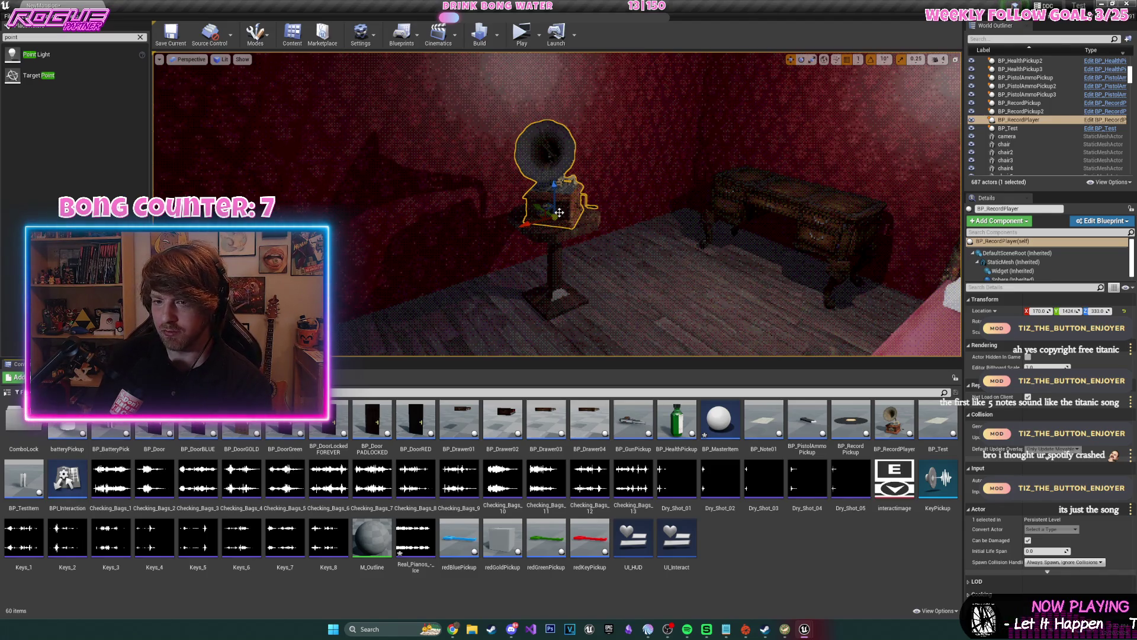
Save the NewMansion level and swing the viewport camera toward the bed
{"action": "left_click", "coordinate": [171, 32]}
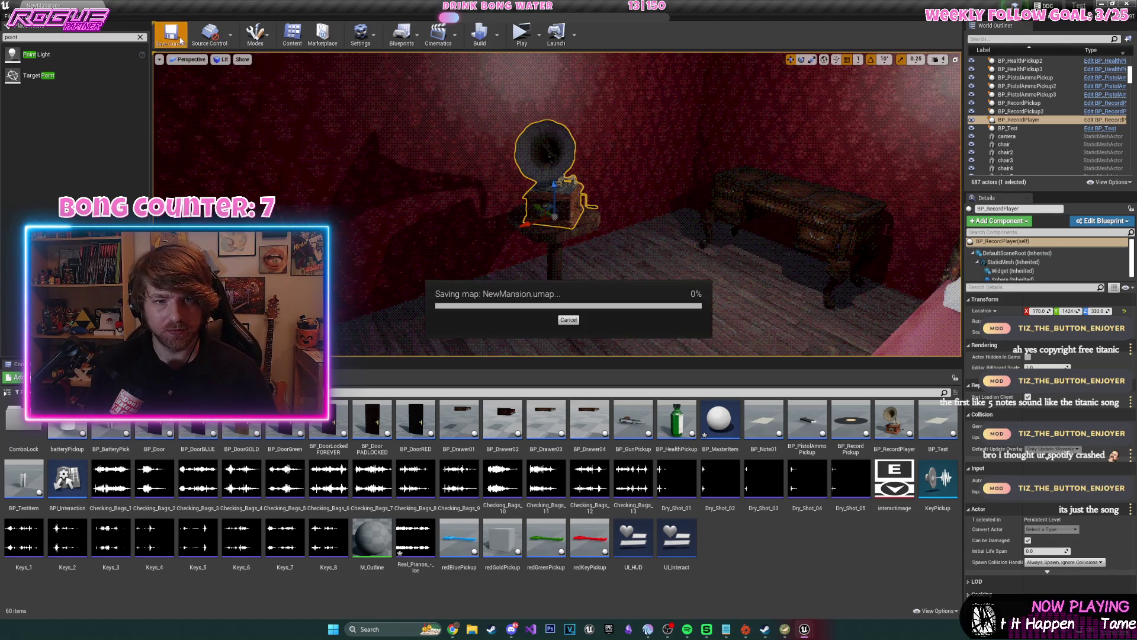
{"action": "mouse_move", "coordinate": [647, 225]}
{"action": "left_mouse_down"}
{"action": "mouse_move", "coordinate": [681, 237]}
{"action": "mouse_move", "coordinate": [664, 278]}
{"action": "mouse_move", "coordinate": [699, 278]}
{"action": "left_mouse_up"}
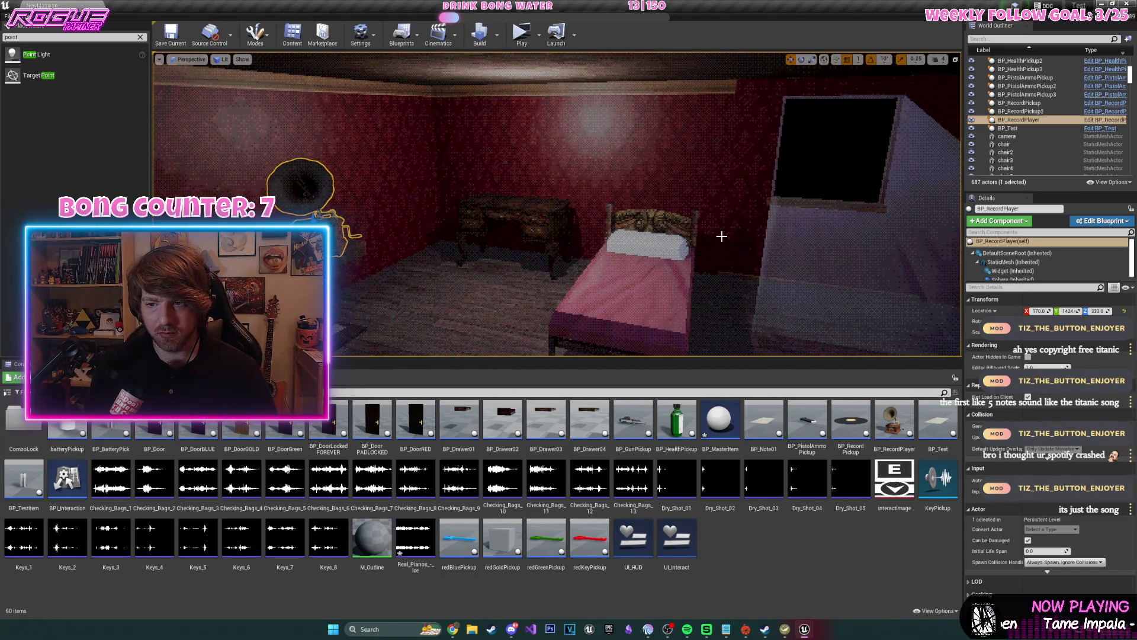
{"action": "scroll", "coordinate": [722, 237], "scroll_direction": "down", "scroll_amount": 5}
Show light icons and radius outlines, view the record player from above, then launch a standalone game
{"action": "key", "text": "g"}
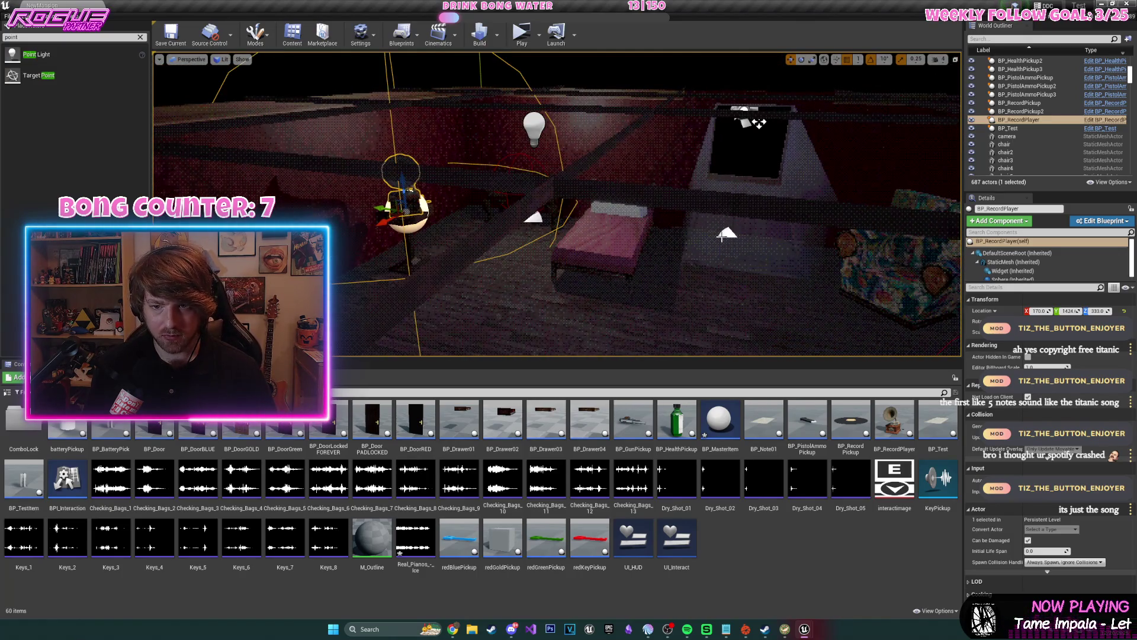
{"action": "mouse_move", "coordinate": [787, 137]}
{"action": "left_mouse_down"}
{"action": "mouse_move", "coordinate": [550, 279]}
{"action": "mouse_move", "coordinate": [512, 215]}
{"action": "left_mouse_up"}
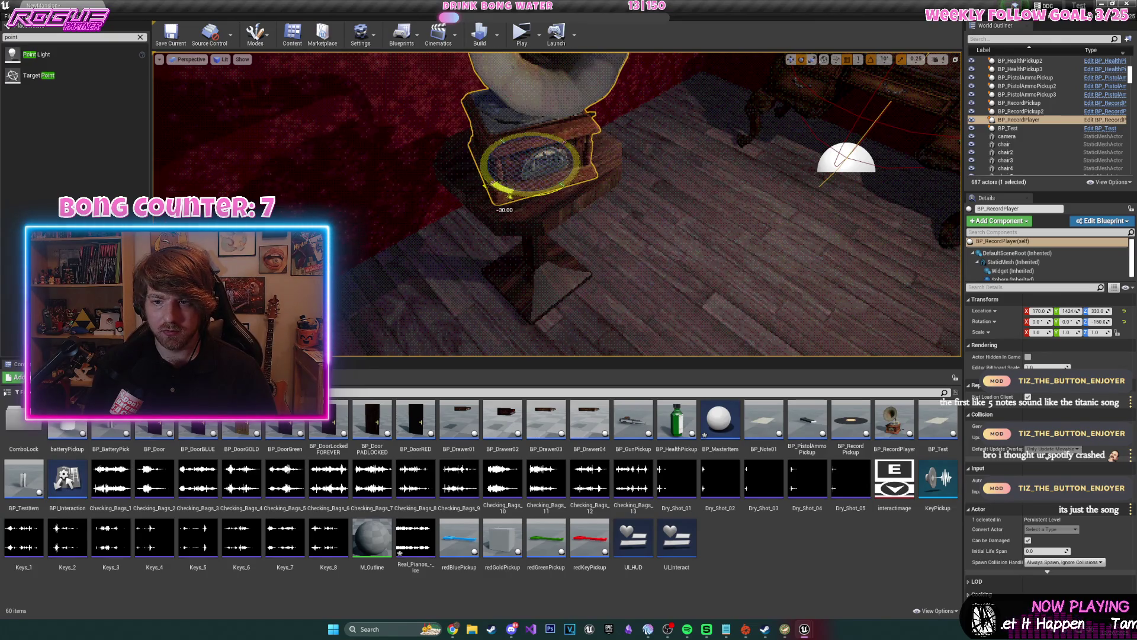
{"action": "left_click_drag", "start_coordinate": [511, 215], "coordinate": [515, 285]}
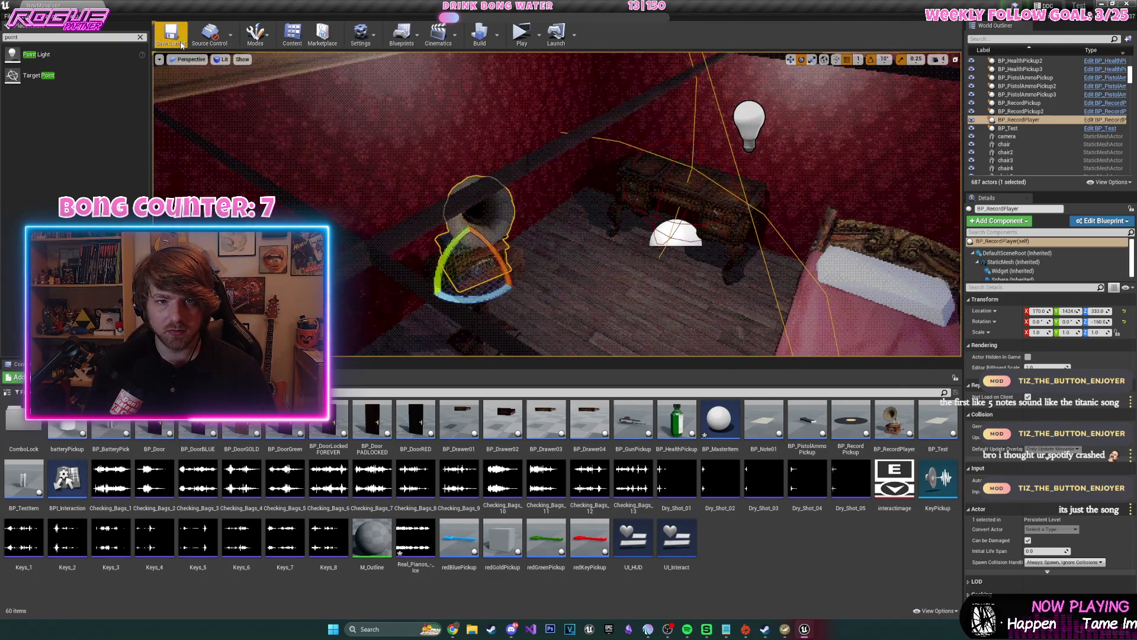
{"action": "key", "text": "alt+Tab"}
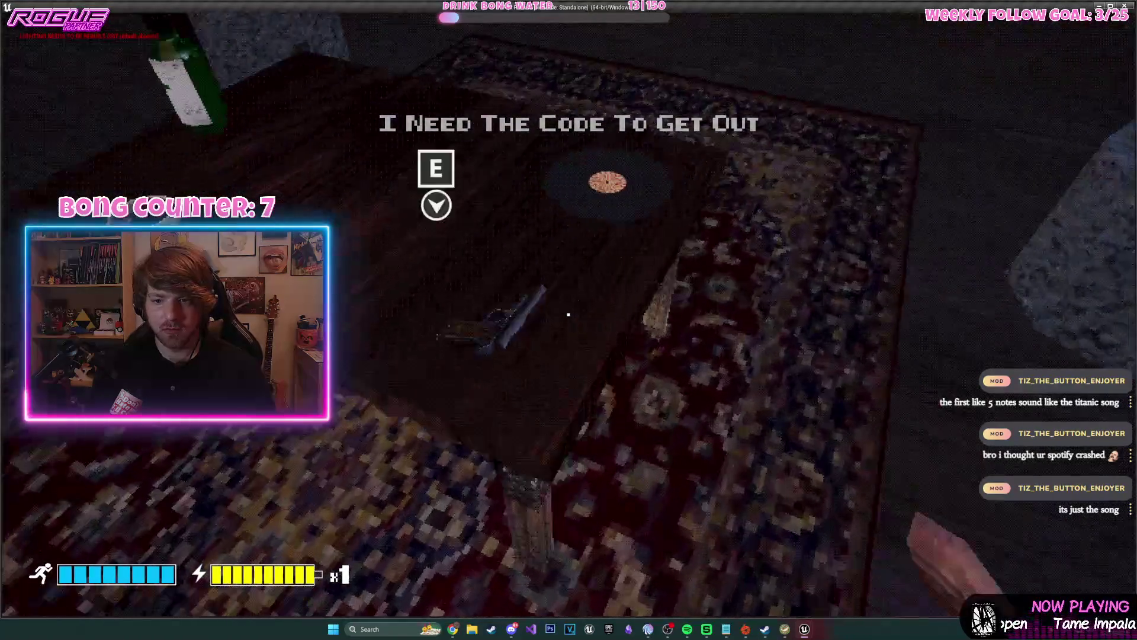
Pick up the vinyl record, cross the corridor, open the bedroom door and reach the gramophone
{"action": "key", "text": "e"}
{"action": "key", "text": "w"}
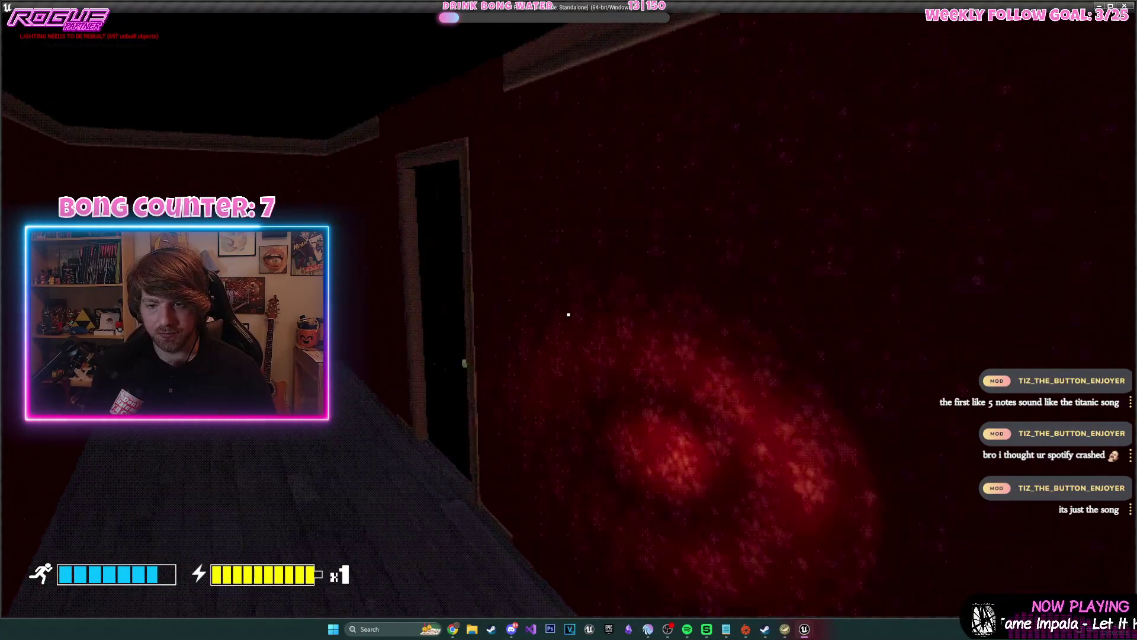
{"action": "key", "text": "e"}
{"action": "key", "text": "w"}
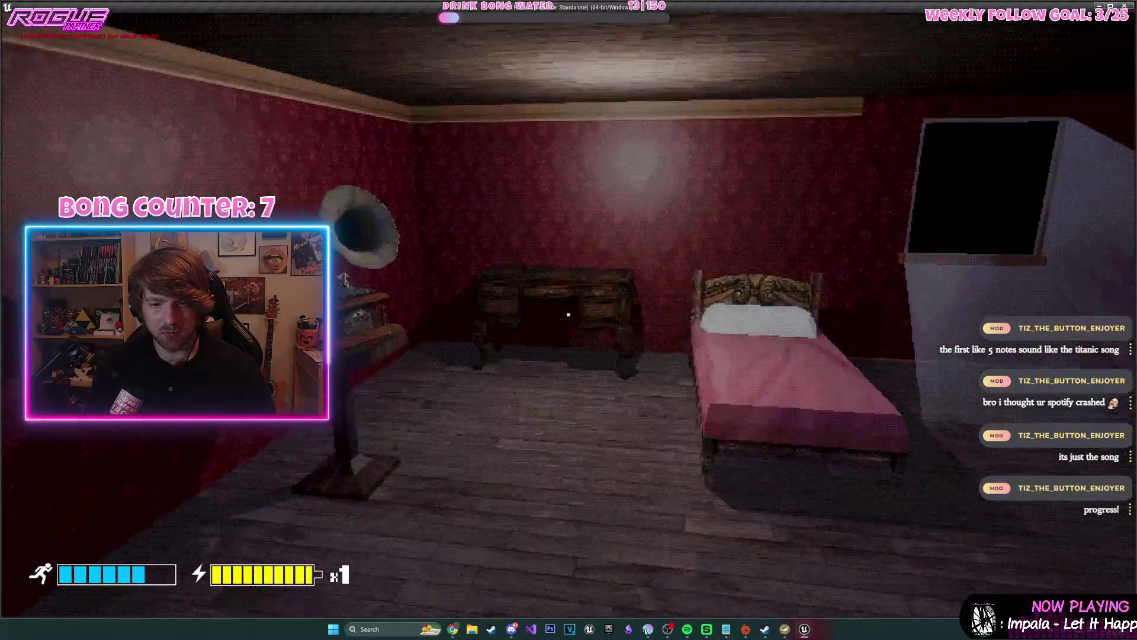
{"action": "key", "text": "s"}
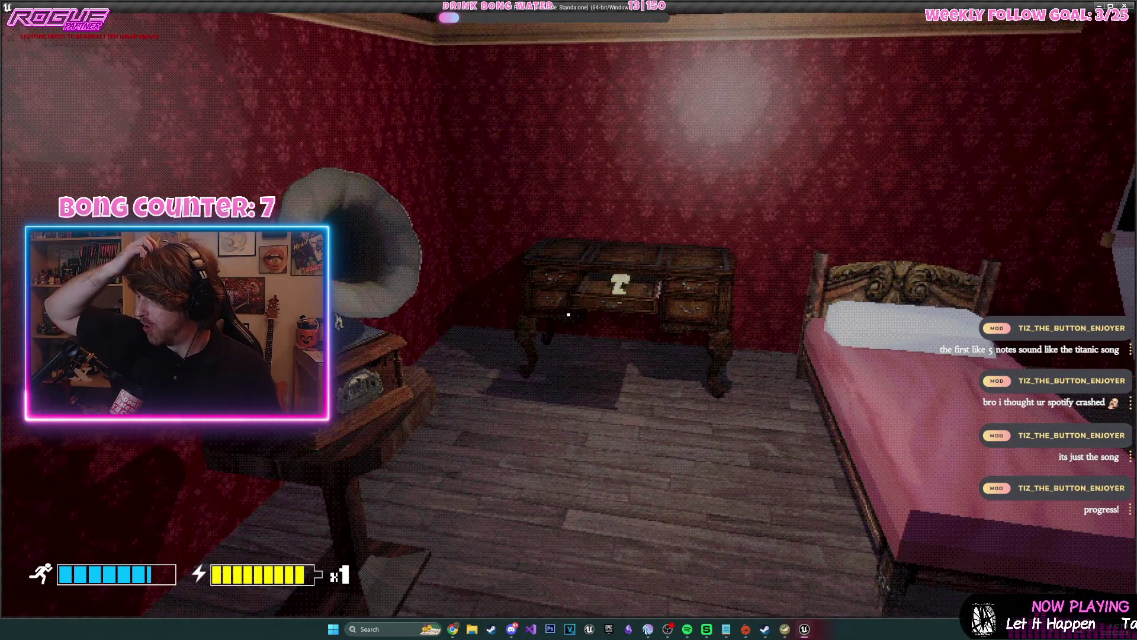
Quit the play-test and set BP_RecordPlayer's Play Sound at Location Pitch Multiplier to 1.0
{"action": "key", "text": "Escape"}
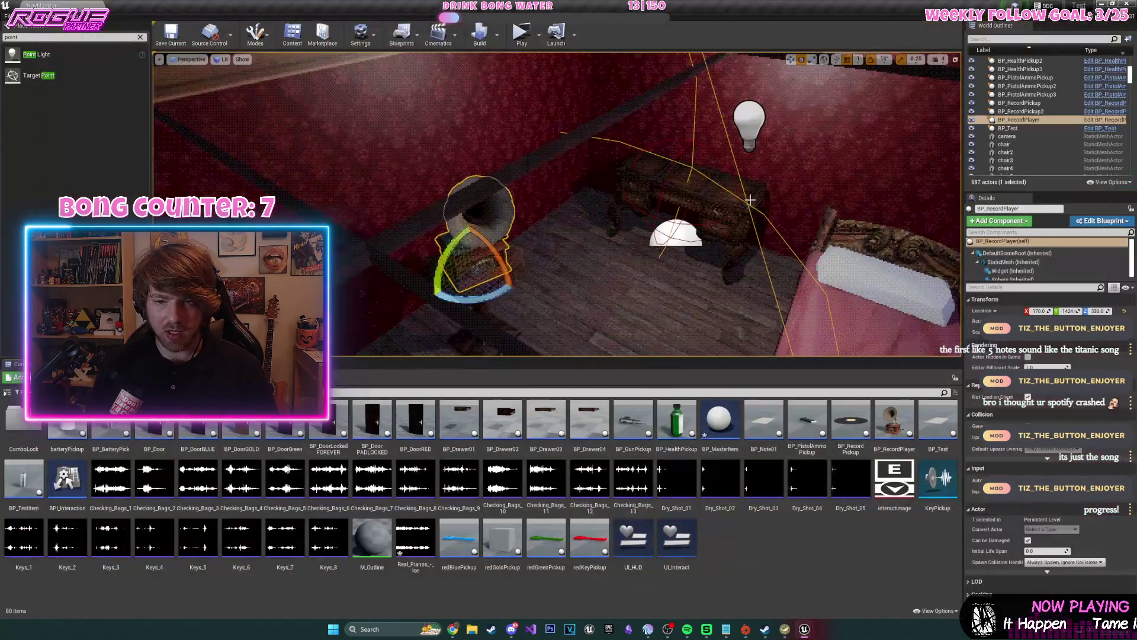
{"action": "left_click", "coordinate": [1106, 119]}
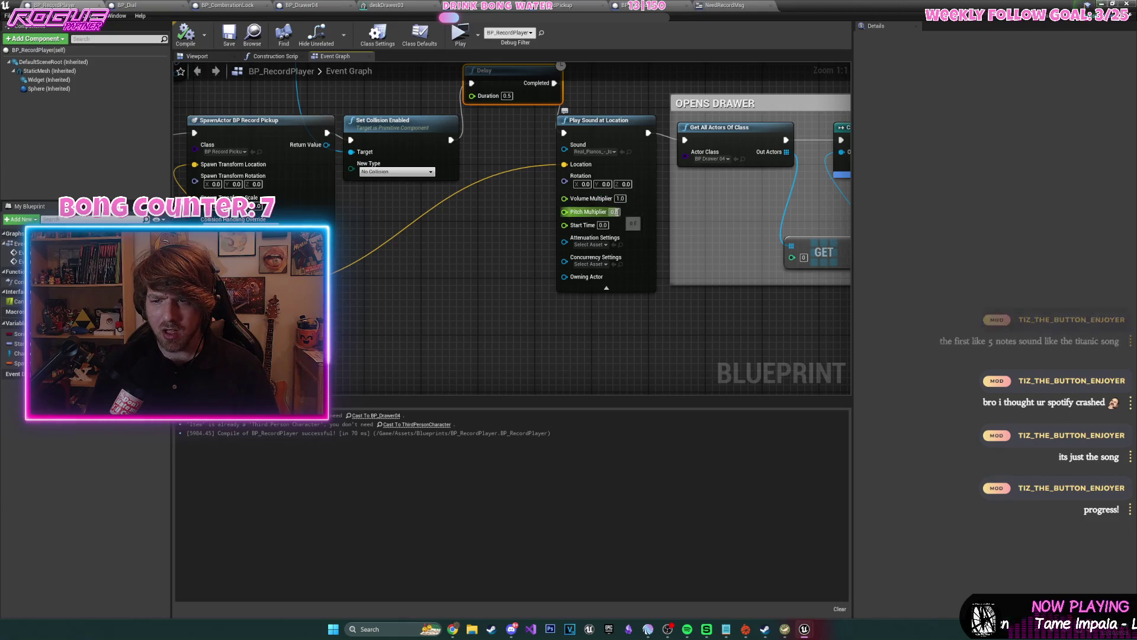
{"action": "type", "text": "1"}
{"action": "key", "text": "Return"}
{"action": "type", "text": "0.5"}
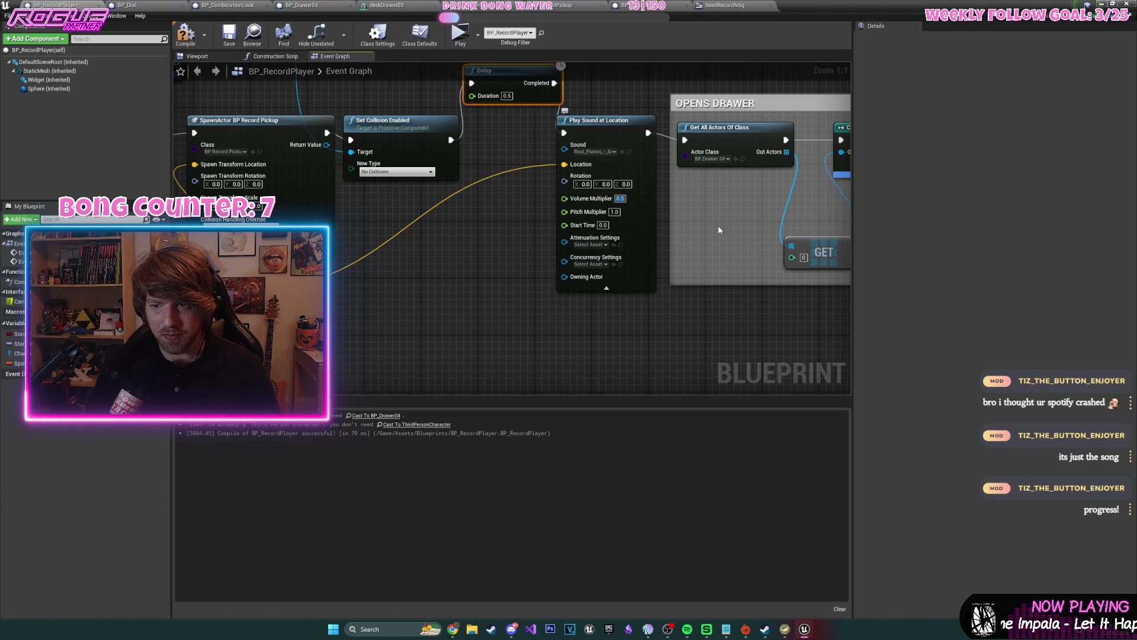
Compile BP_RecordPlayer, close the Blueprint editor, and start a standalone play-test
{"action": "left_click", "coordinate": [190, 43]}
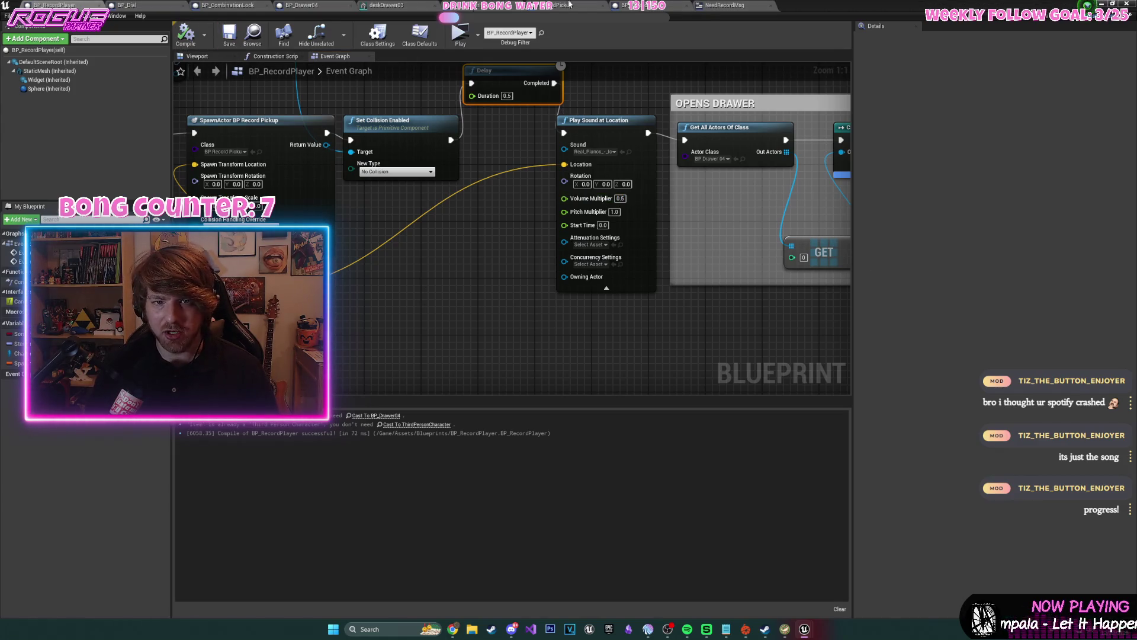
{"action": "left_click", "coordinate": [1086, 5]}
{"action": "left_click", "coordinate": [529, 35]}
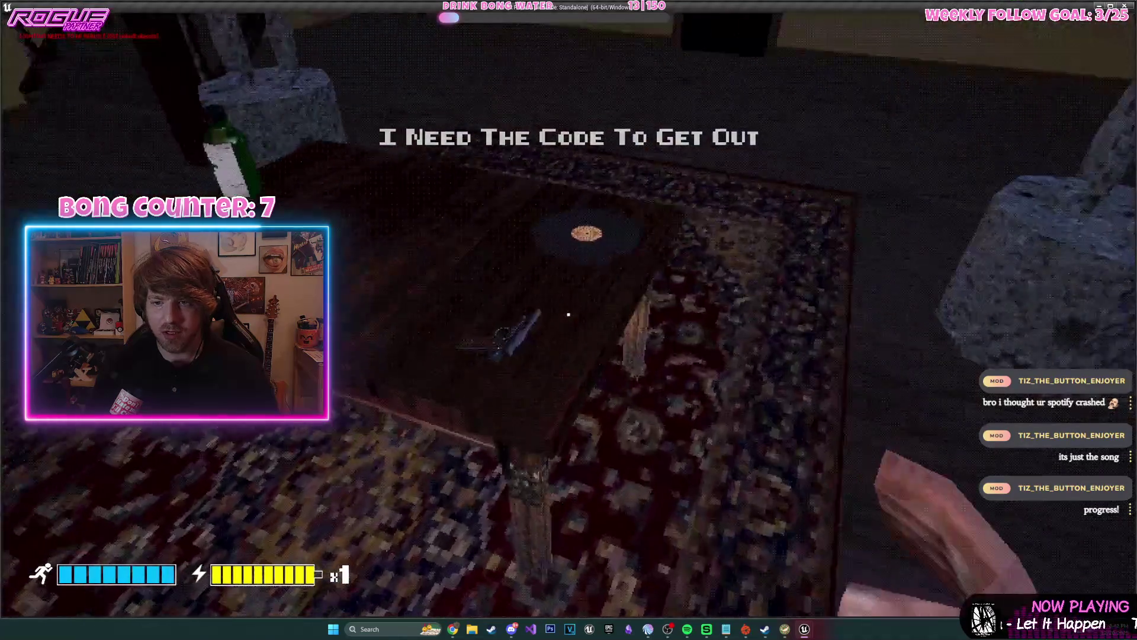
Bring the record to the bedroom gramophone, then take the gold key from the opened desk drawer
{"action": "key", "text": "e"}
{"action": "key", "text": "w"}
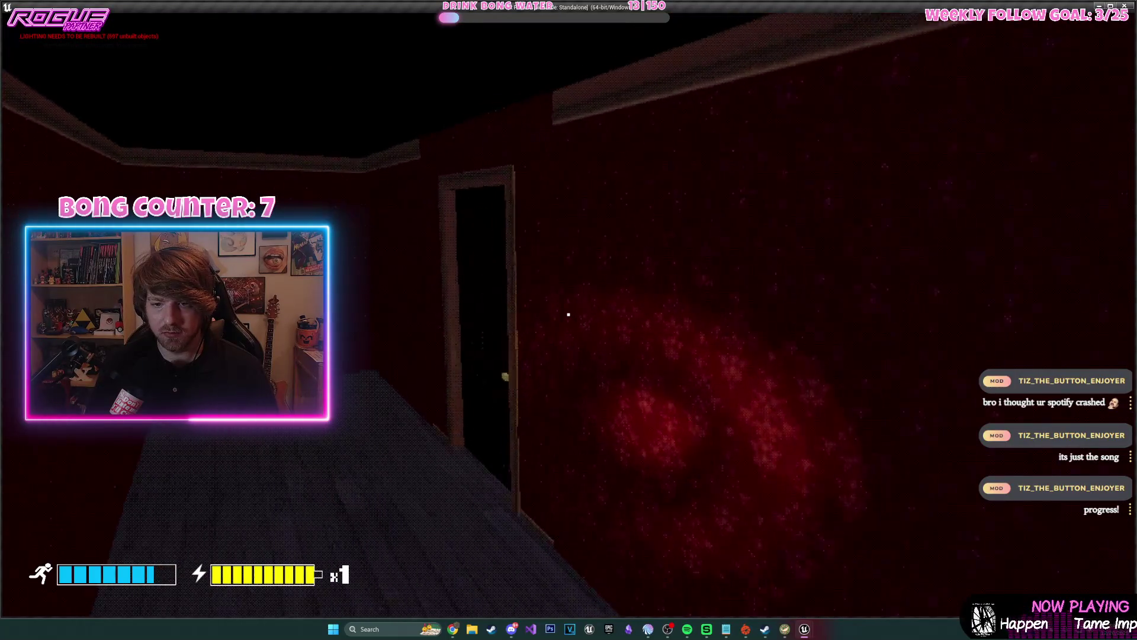
{"action": "key", "text": "e"}
{"action": "key", "text": "w"}
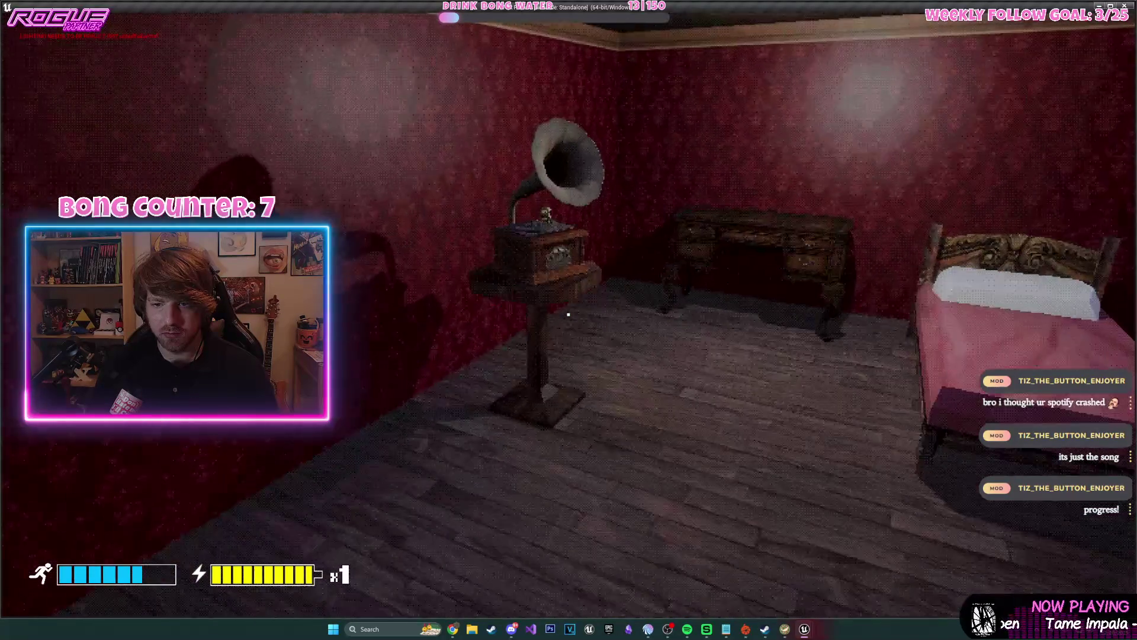
{"action": "key", "text": "s"}
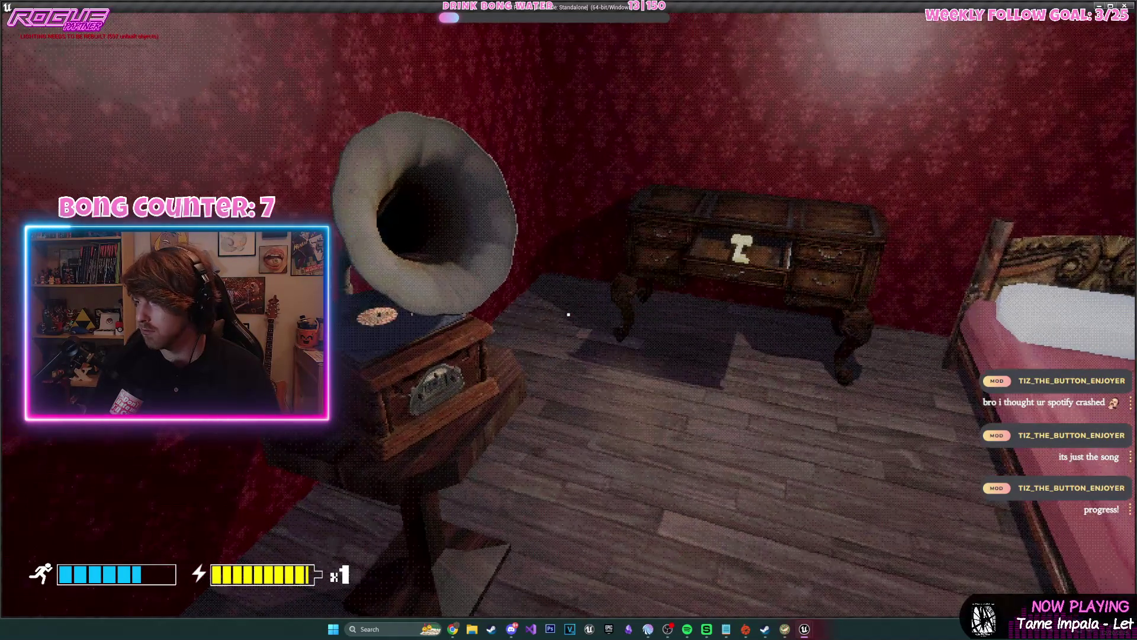
{"action": "key", "text": "w"}
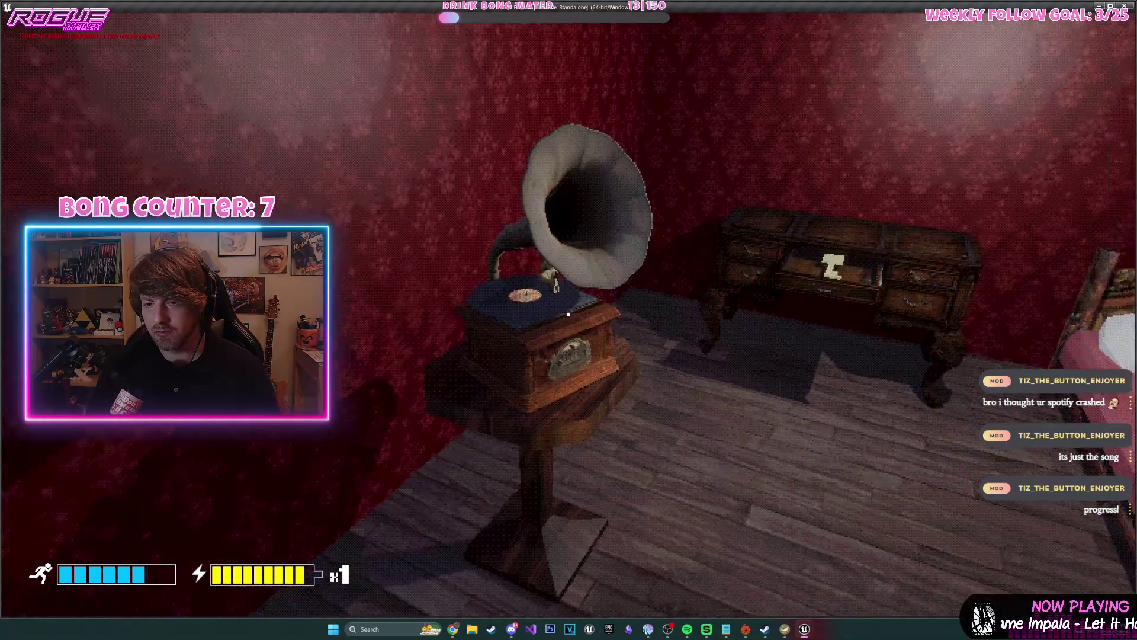
{"action": "key", "text": "e"}
{"action": "key", "text": "s"}
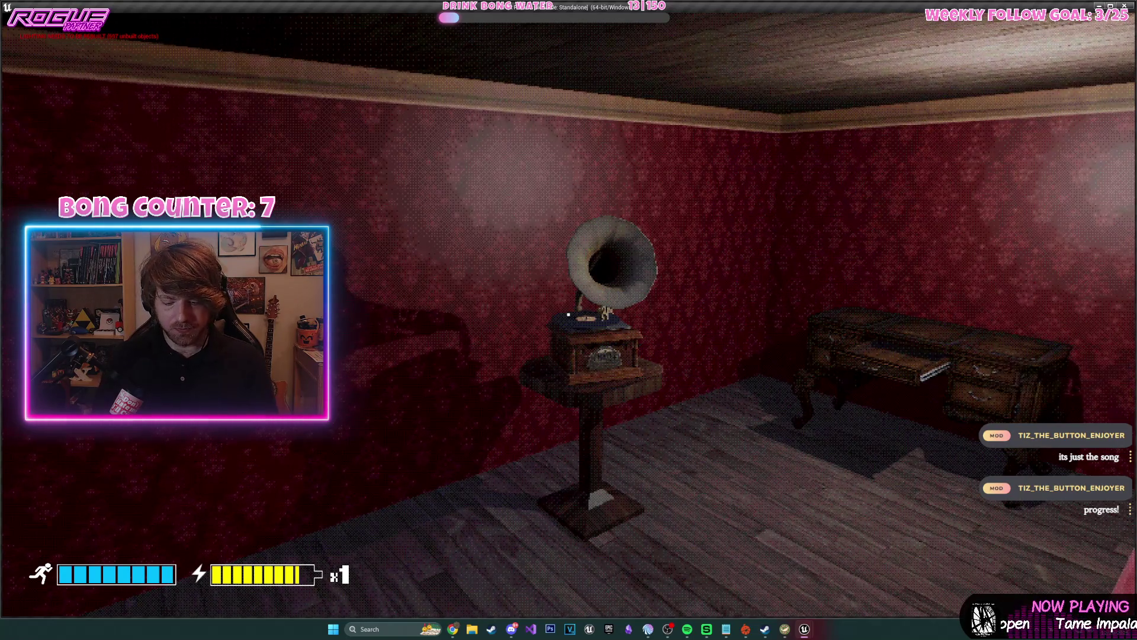
Open the pause menu and resume the game, three times over
{"action": "key", "text": "Escape"}
{"action": "left_click", "coordinate": [600, 263]}
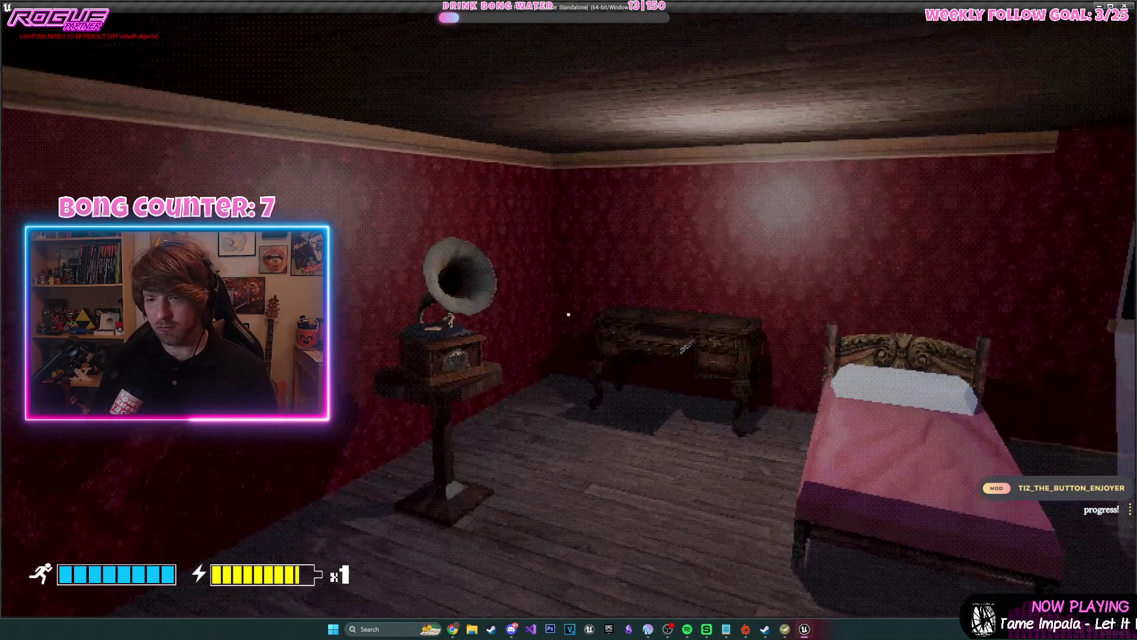
{"action": "key", "text": "Escape"}
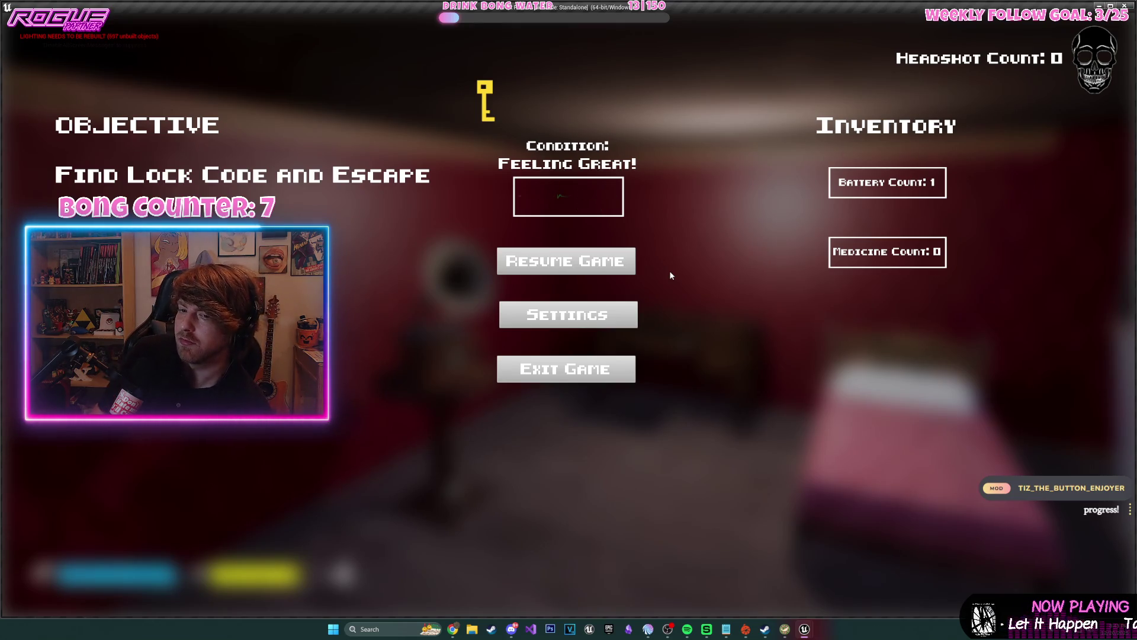
{"action": "left_click", "coordinate": [563, 268]}
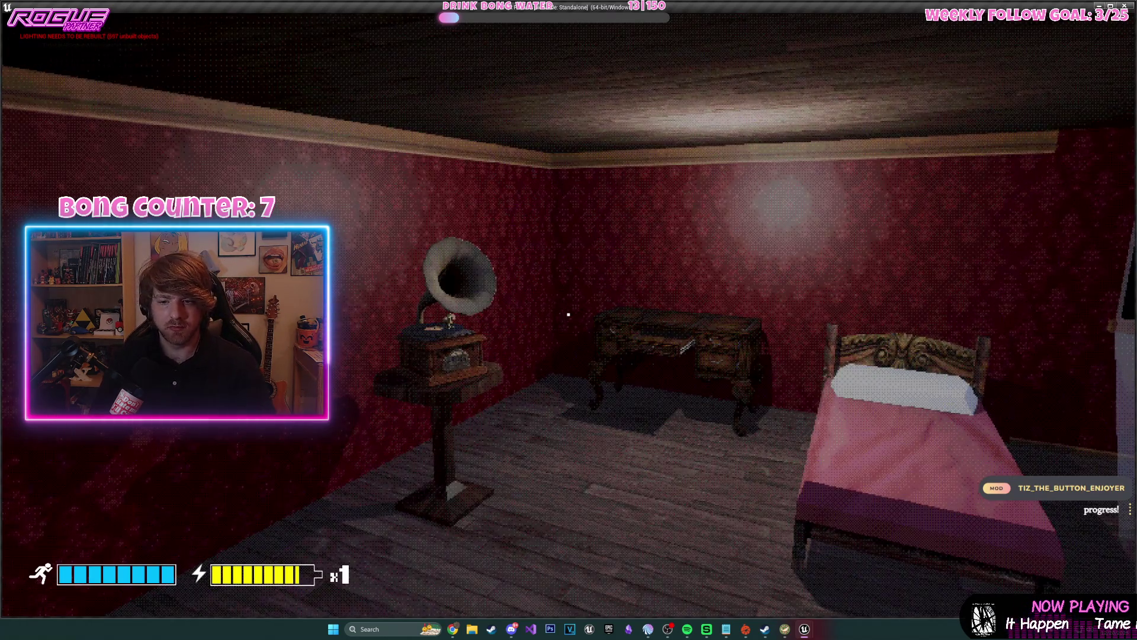
{"action": "mouse_move", "coordinate": [568, 314]}
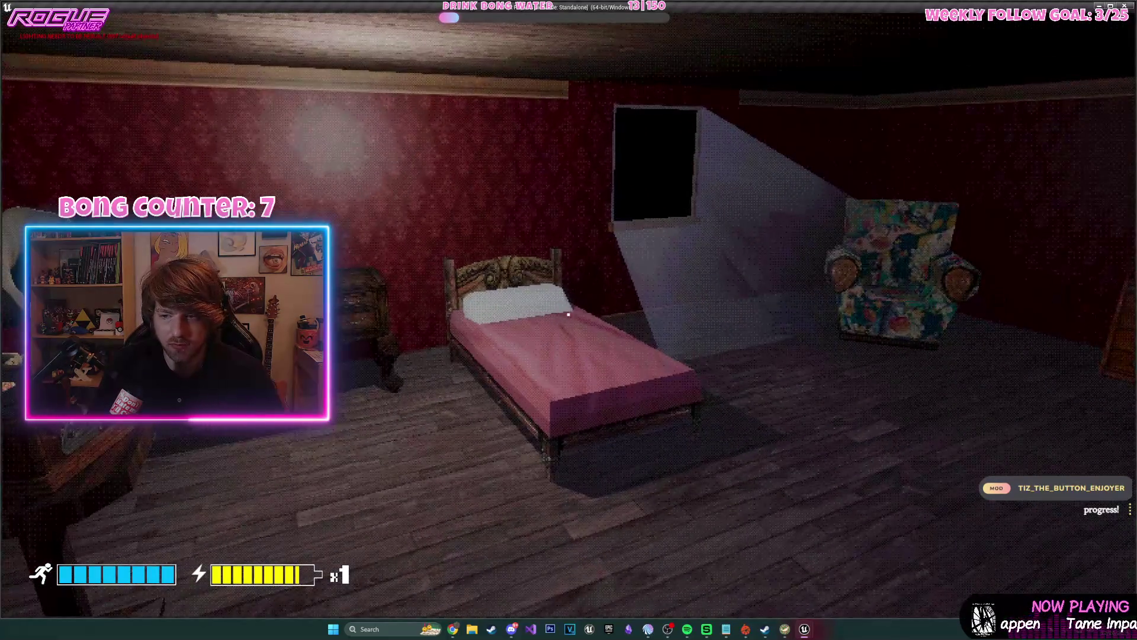
{"action": "key", "text": "Escape"}
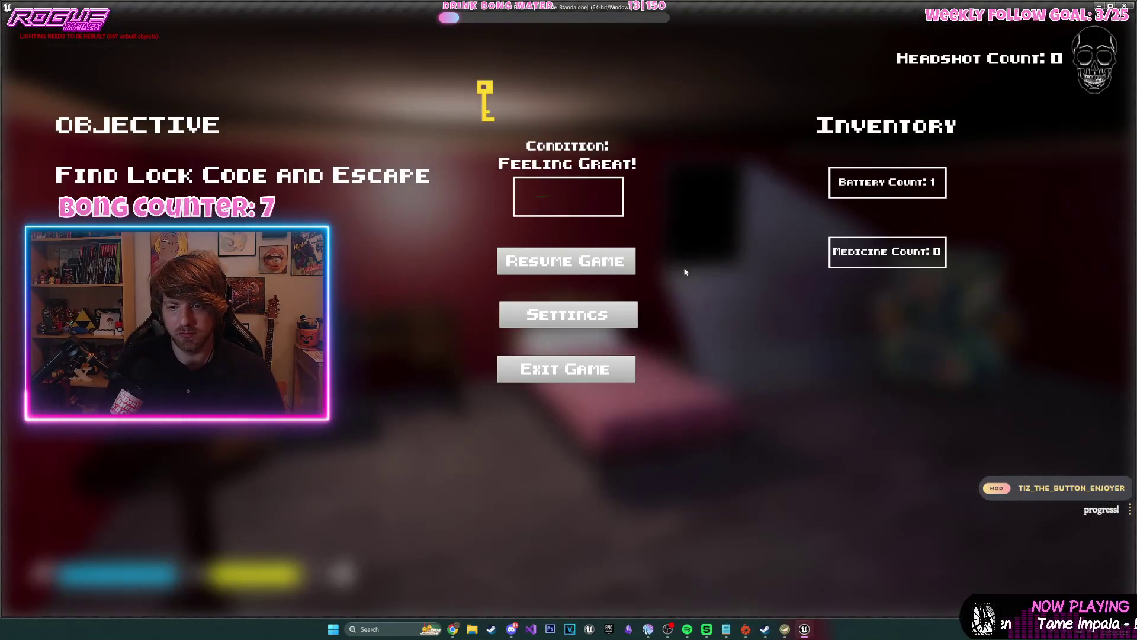
{"action": "left_click", "coordinate": [620, 263]}
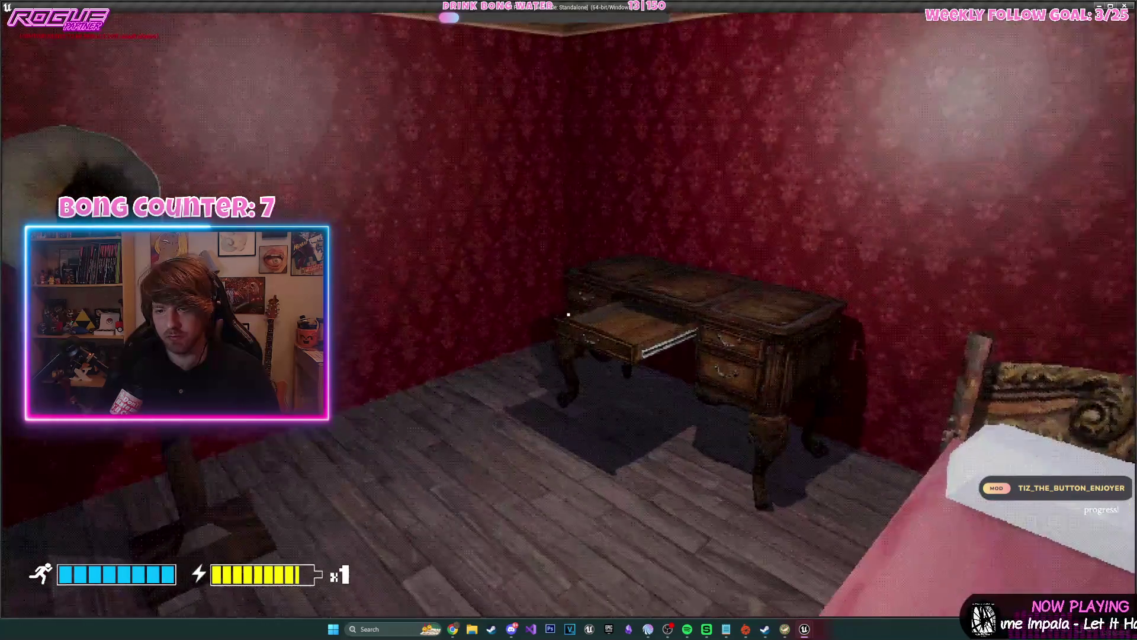
{"action": "mouse_move", "coordinate": [568, 314]}
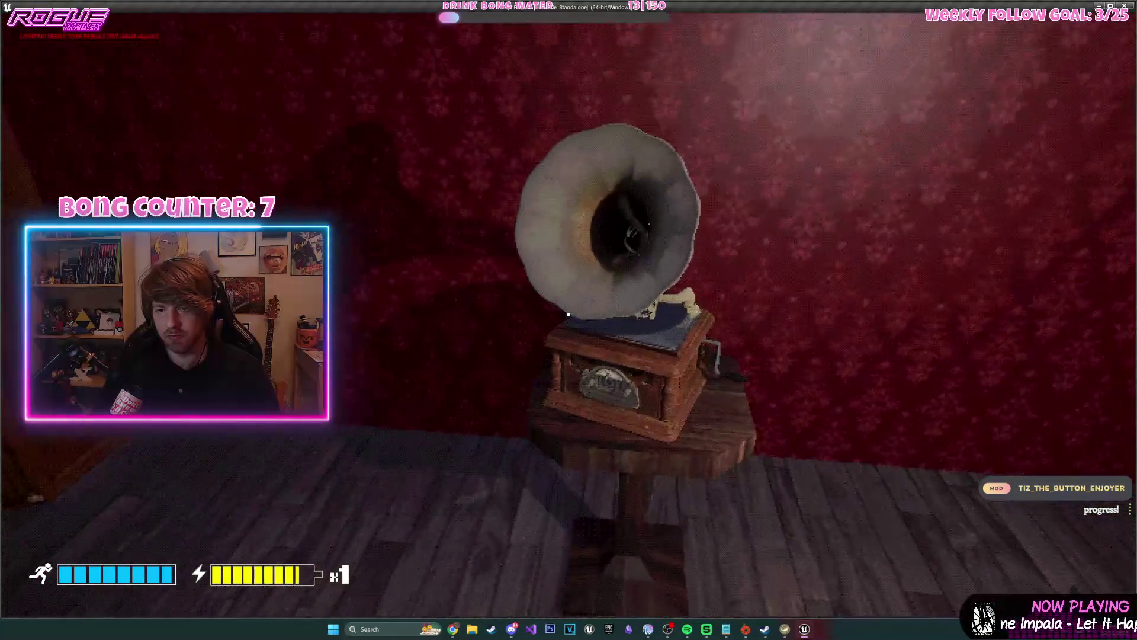
Sprint past the staircase and lounge to the desk room, then end the play-test
{"action": "key", "text": "w"}
{"action": "key", "text": "w"}
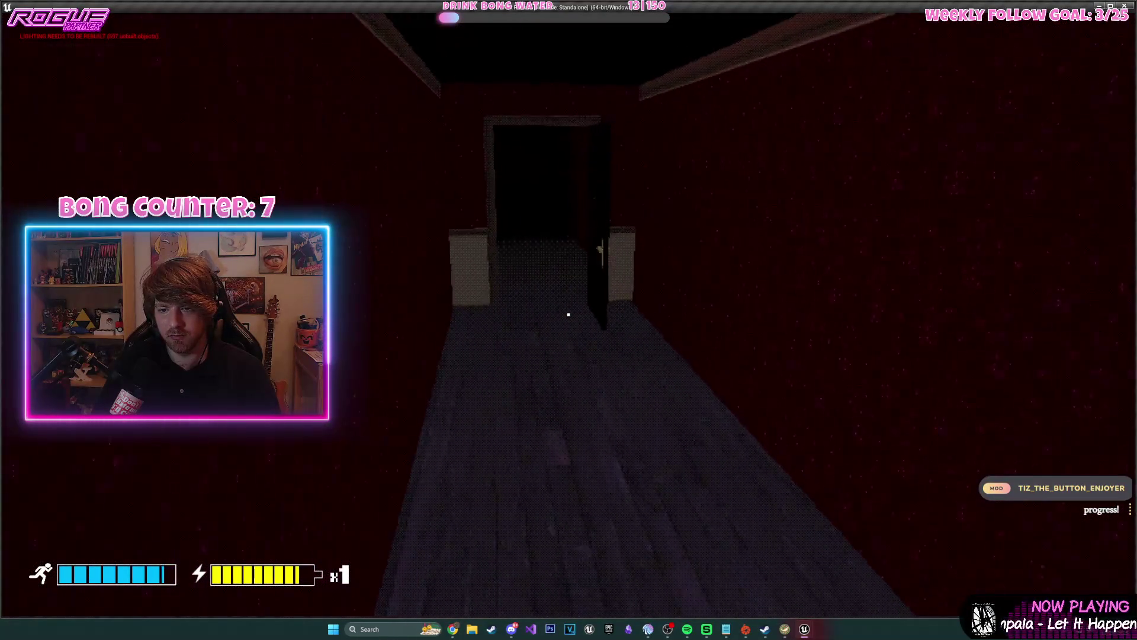
{"action": "key", "text": "shift+w"}
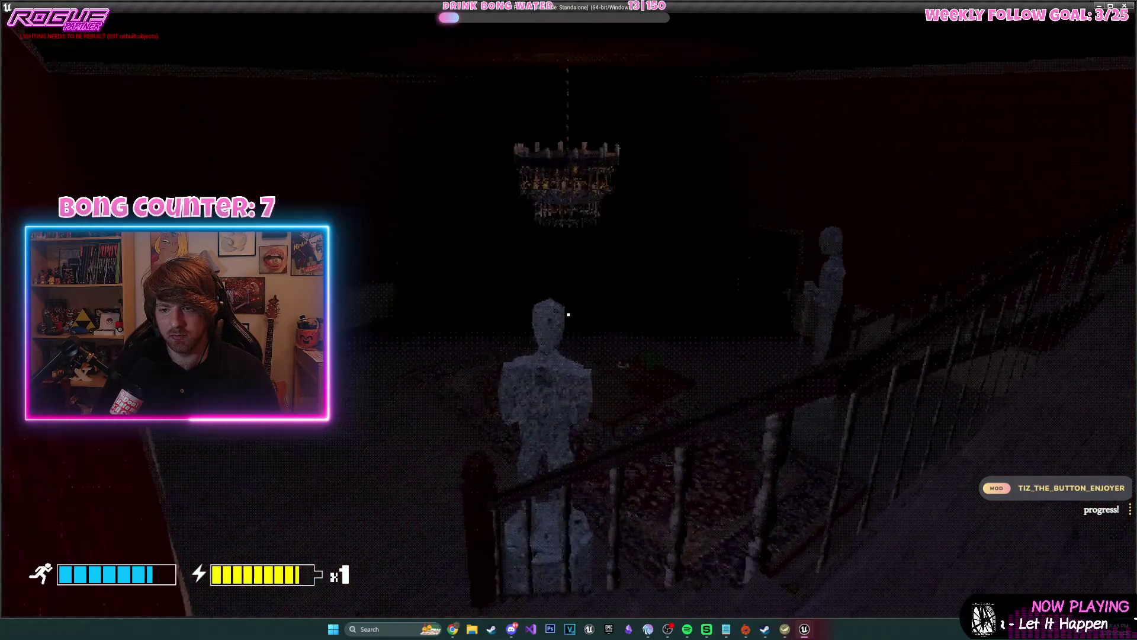
{"action": "key", "text": "shift+w"}
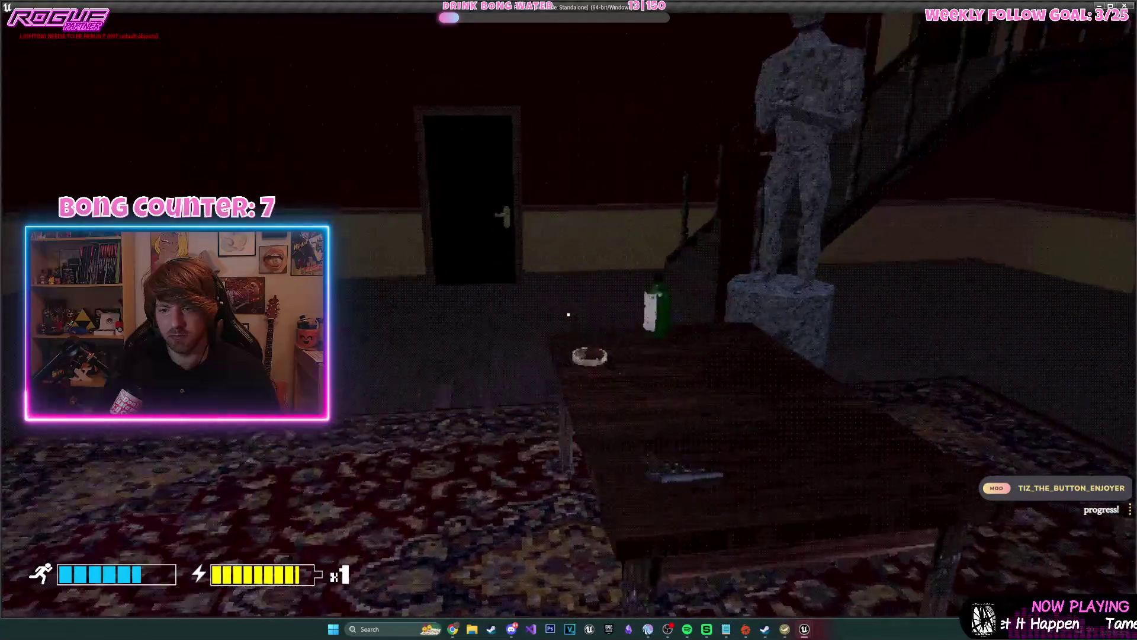
{"action": "key", "text": "shift+w"}
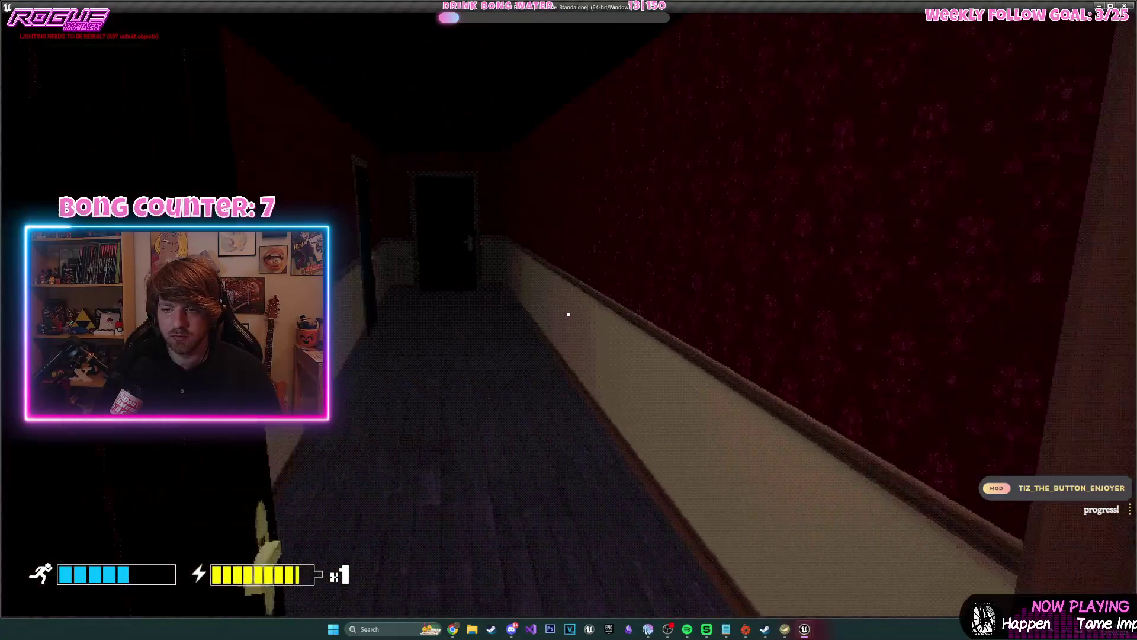
{"action": "key", "text": "shift+w"}
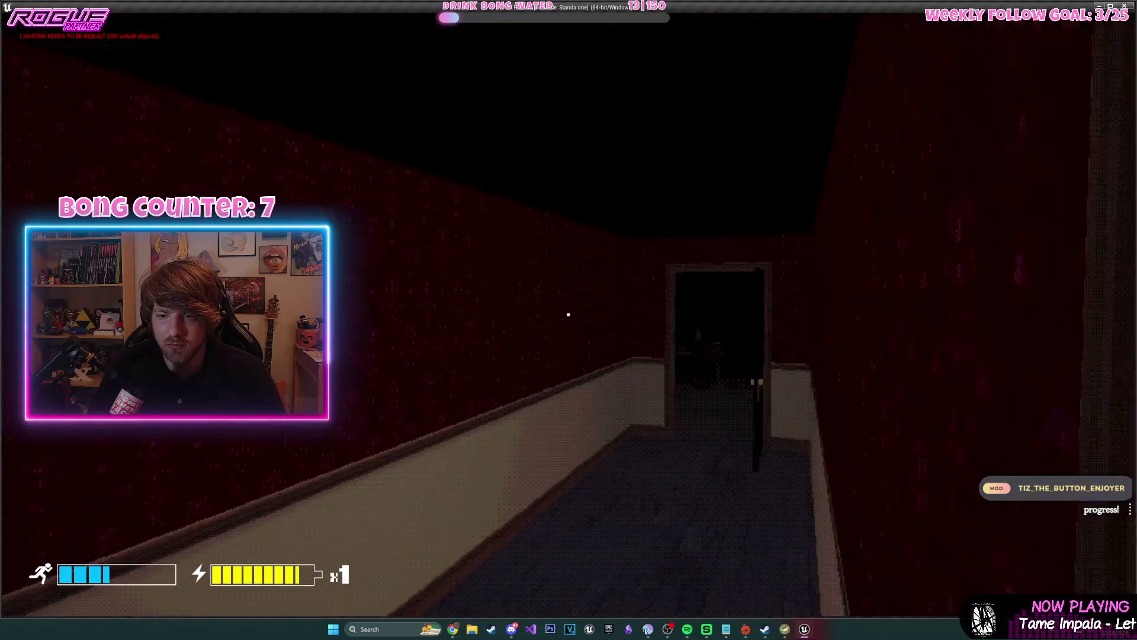
{"action": "key", "text": "w"}
{"action": "key", "text": "Escape"}
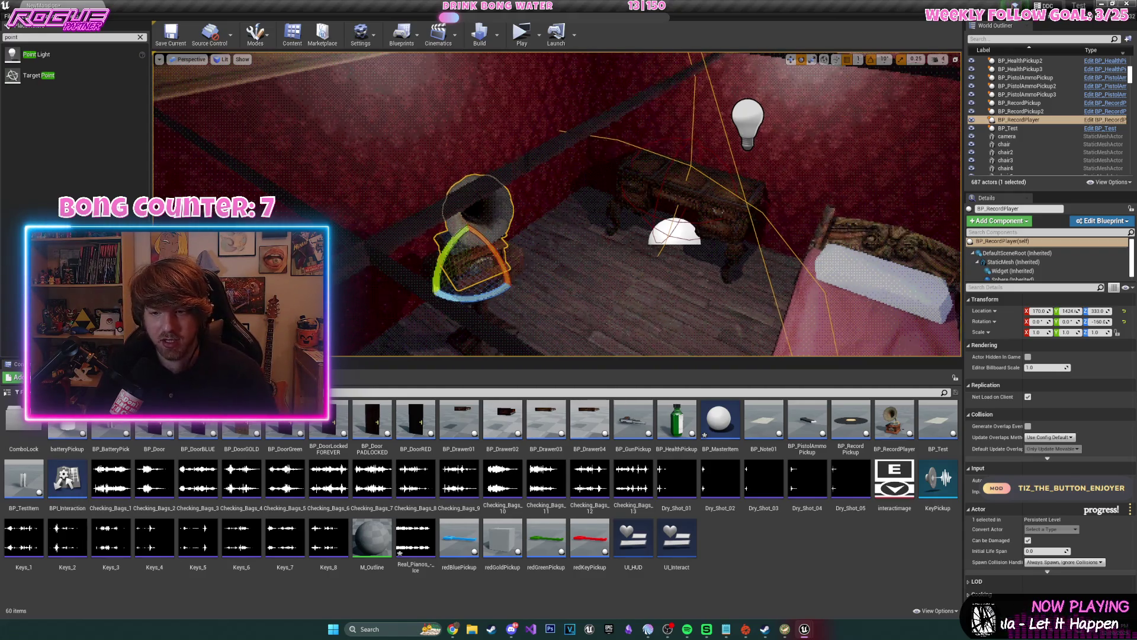
Orbit around BP_RecordPlayer, switch the viewport from Lit to Unlit, and zoom out over the mansion
{"action": "scroll", "coordinate": [447, 235], "scroll_direction": "down", "scroll_amount": 5}
{"action": "left_click_drag", "start_coordinate": [568, 219], "coordinate": [569, 220]}
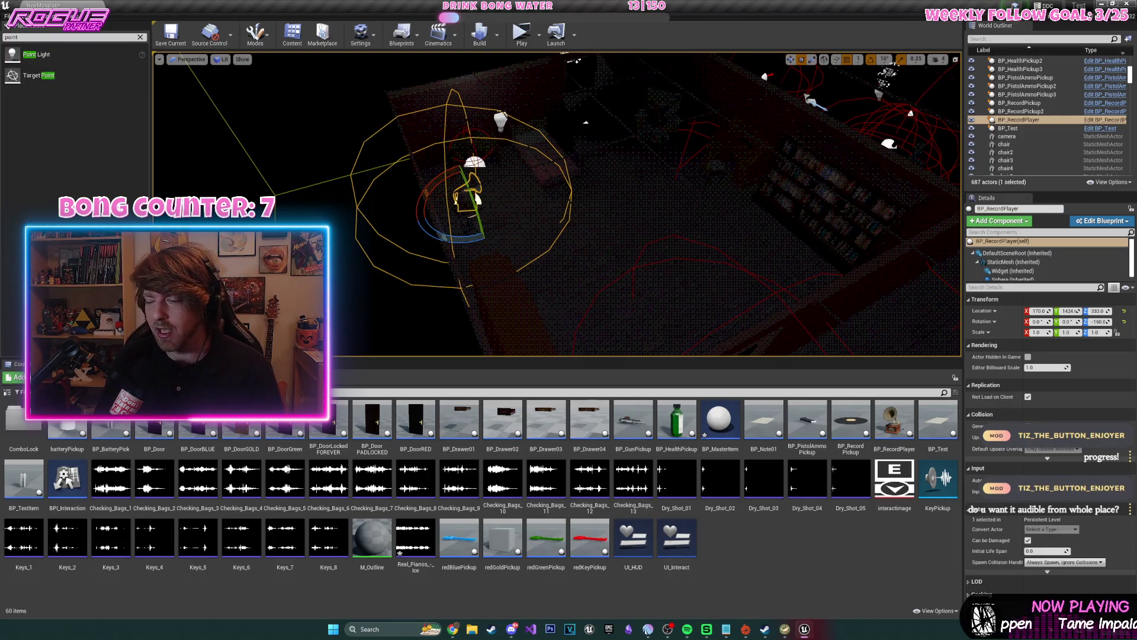
{"action": "left_click_drag", "start_coordinate": [569, 220], "coordinate": [569, 219]}
{"action": "left_click", "coordinate": [221, 59]}
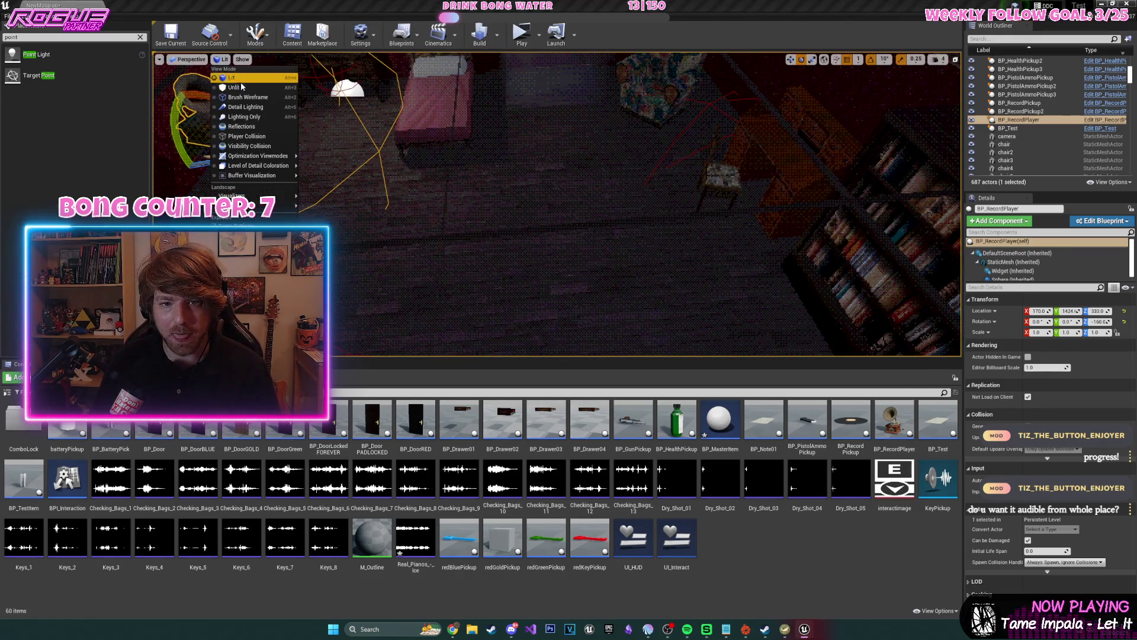
{"action": "left_click", "coordinate": [237, 86]}
{"action": "left_click_drag", "start_coordinate": [459, 144], "coordinate": [459, 143]}
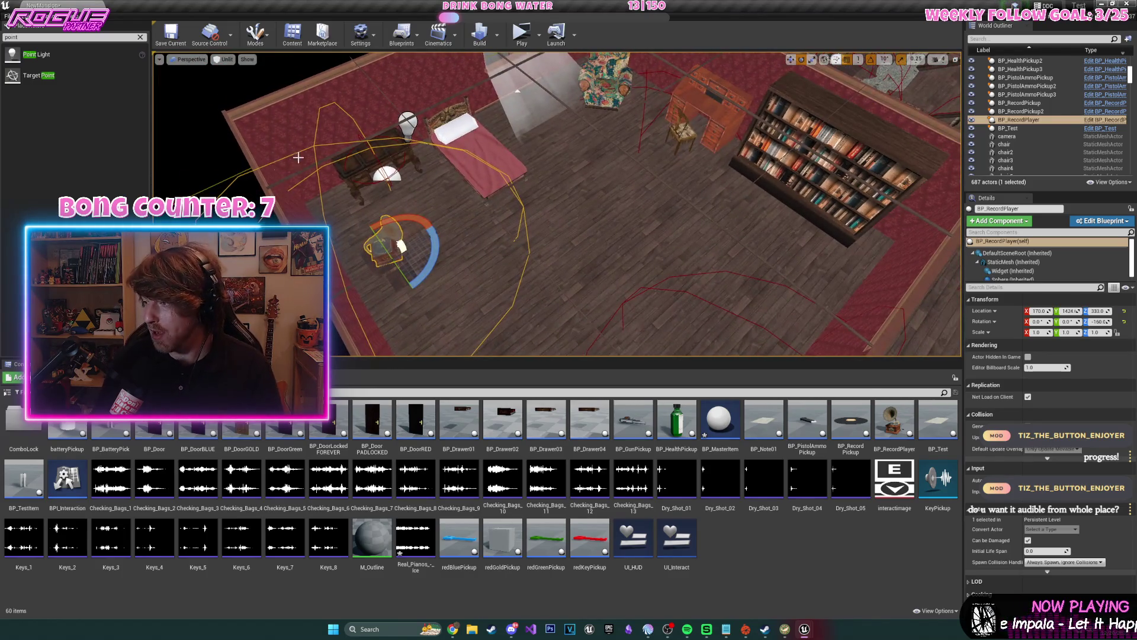
{"action": "left_click_drag", "start_coordinate": [517, 222], "coordinate": [518, 223]}
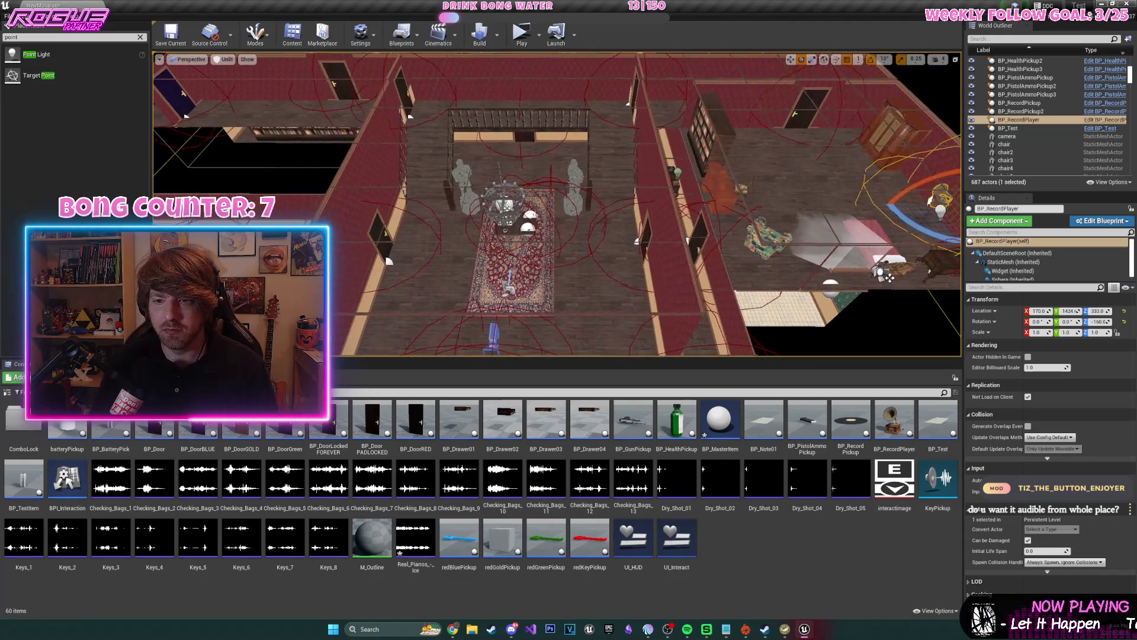
{"action": "scroll", "coordinate": [530, 219], "scroll_direction": "down", "scroll_amount": 5}
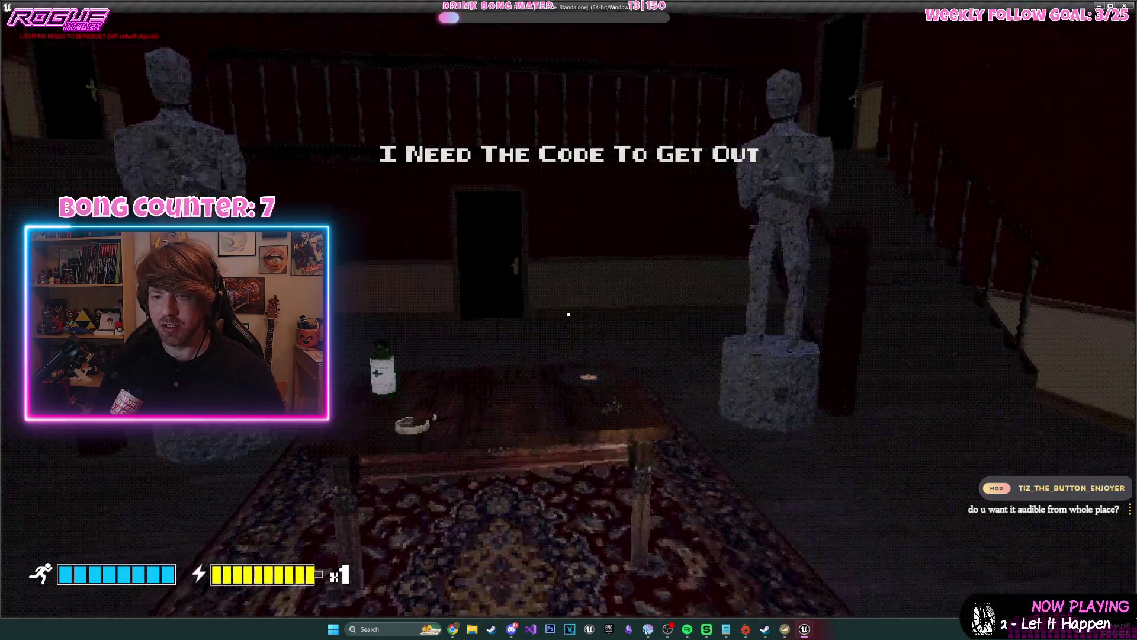
Pick up the pistol, fire two test shots, and enter the lit dining room
{"action": "key", "text": "e"}
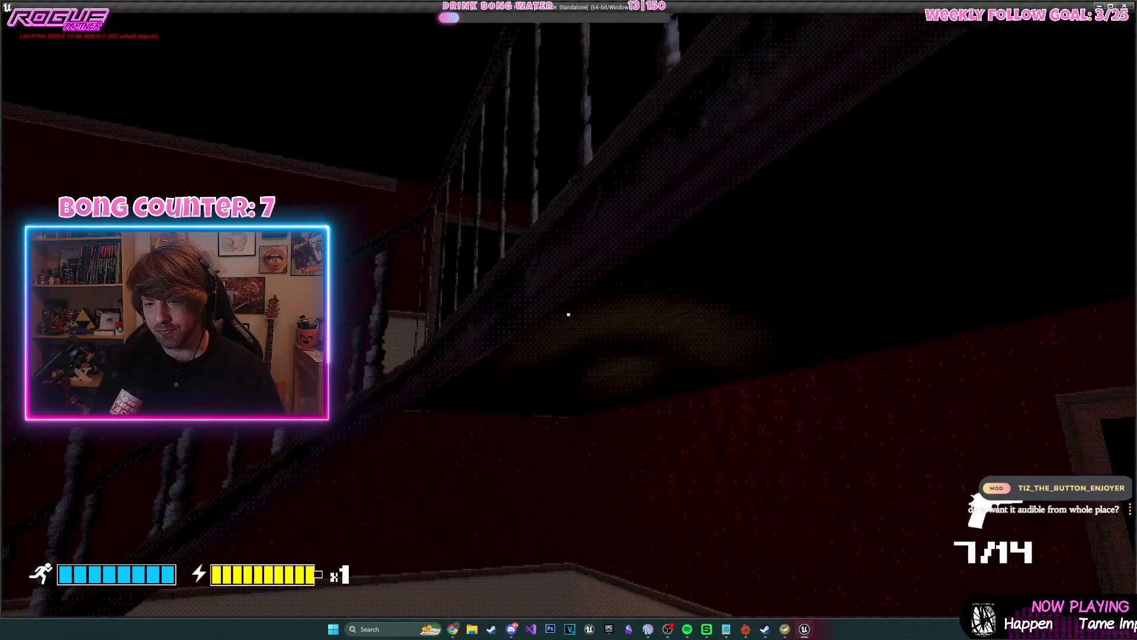
{"action": "left_click", "coordinate": [569, 314]}
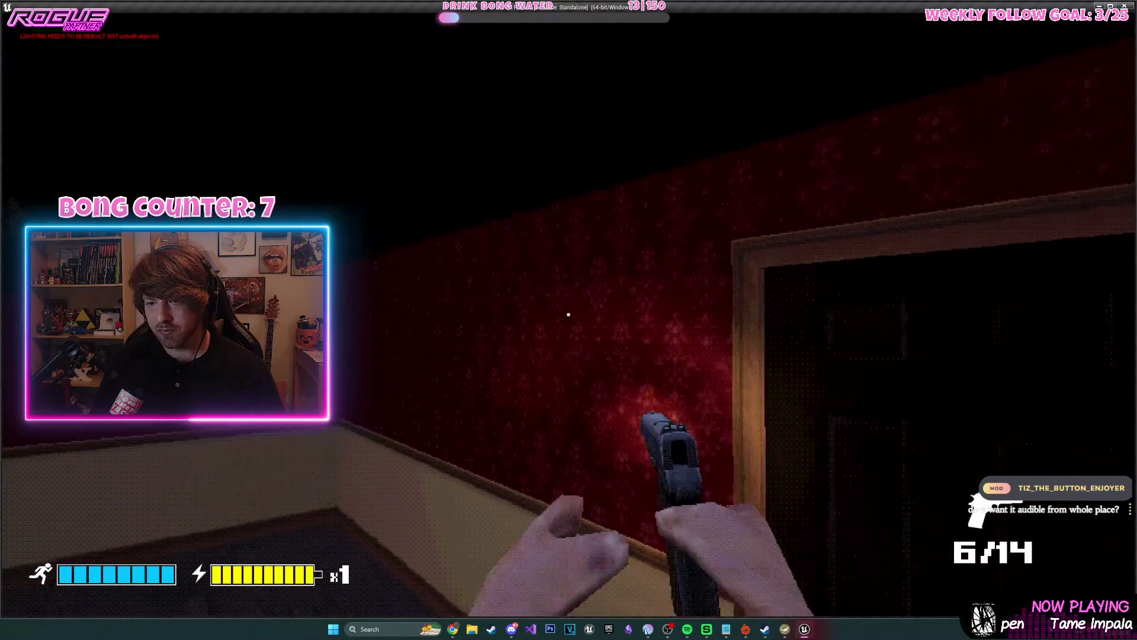
{"action": "left_click", "coordinate": [569, 315]}
{"action": "key", "text": "e"}
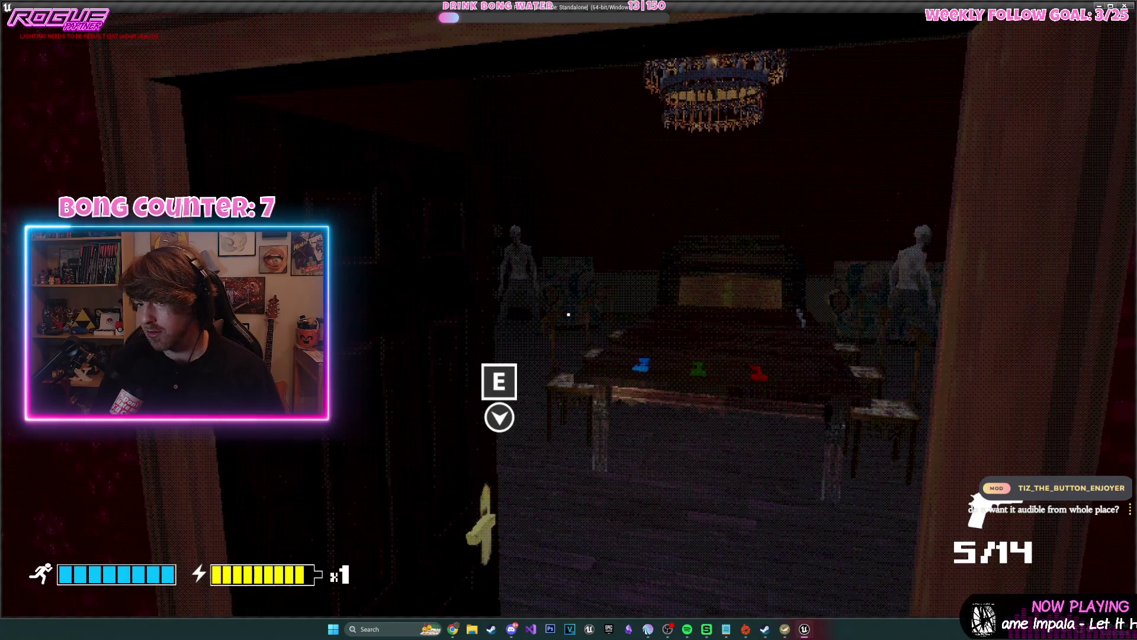
{"action": "key", "text": "w"}
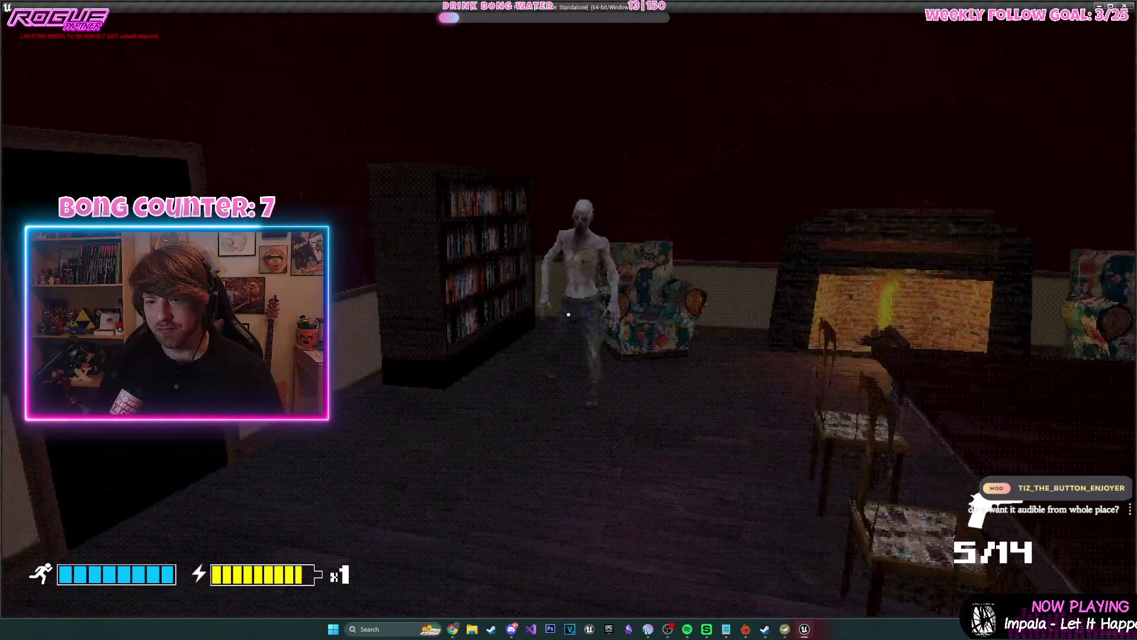
Shoot the two zombies, reloading after each, then stop the play-test
{"action": "left_click", "coordinate": [569, 314]}
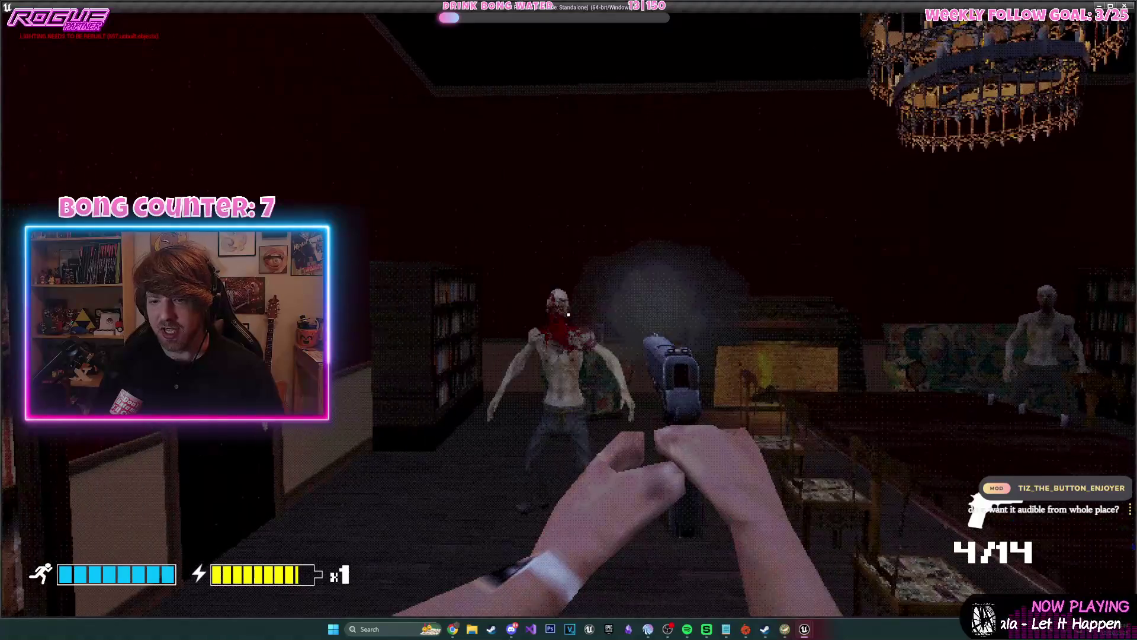
{"action": "key", "text": "r"}
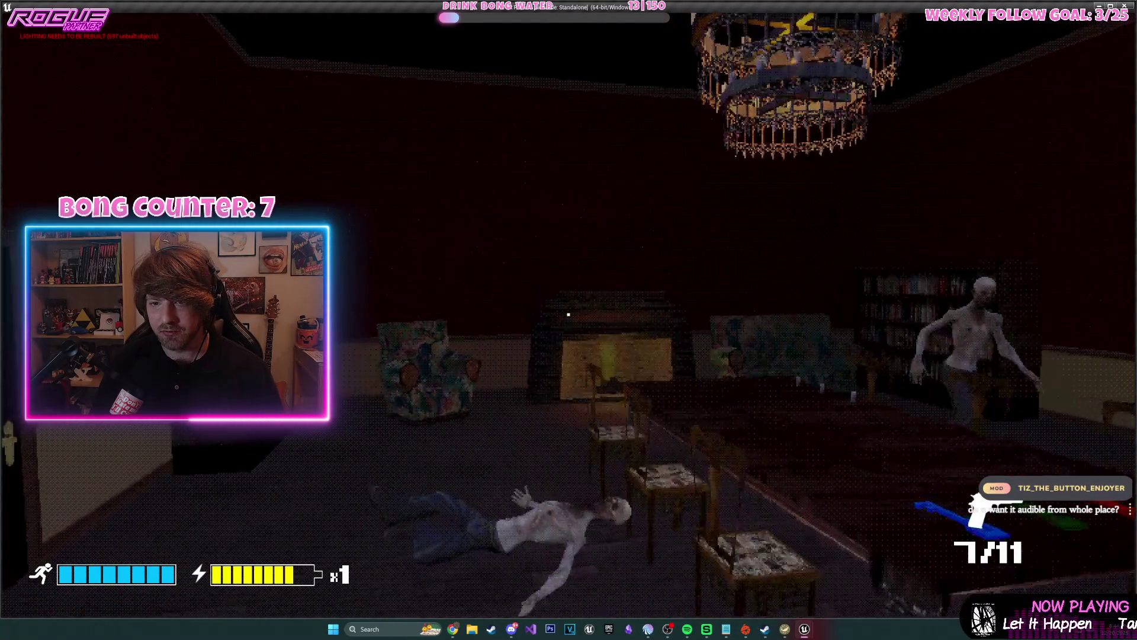
{"action": "left_click", "coordinate": [569, 315]}
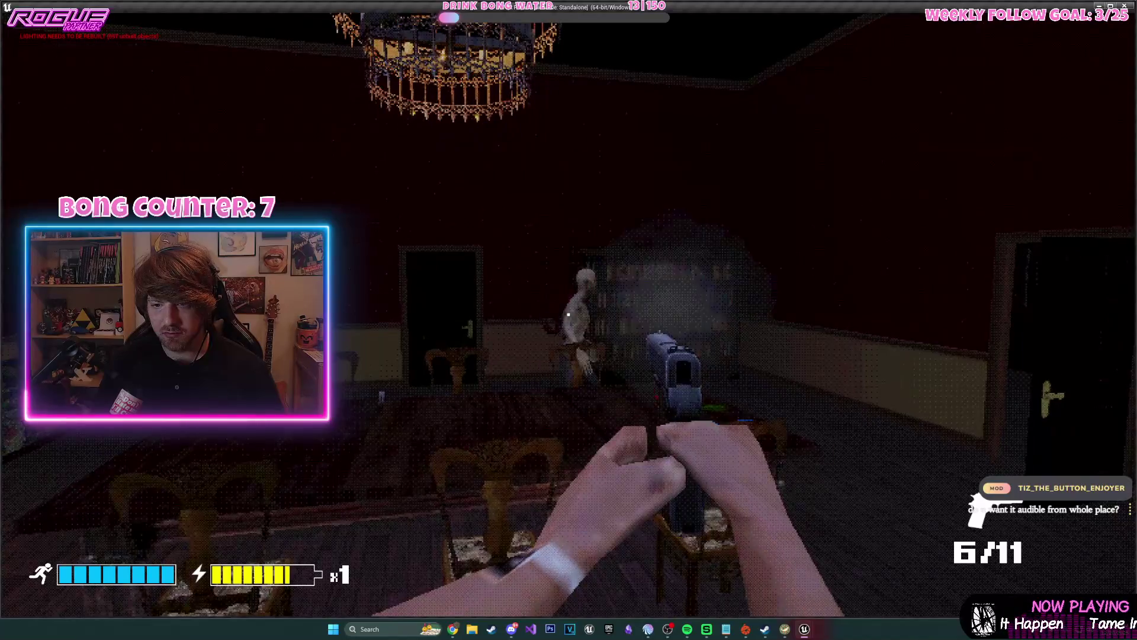
{"action": "key", "text": "r"}
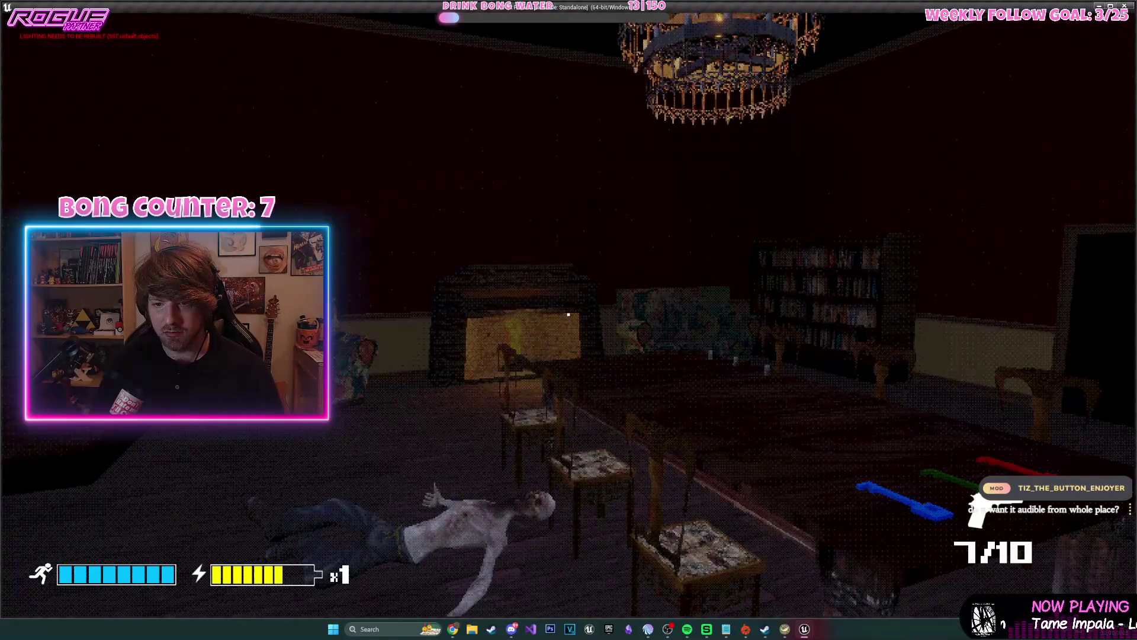
{"action": "key", "text": "Escape"}
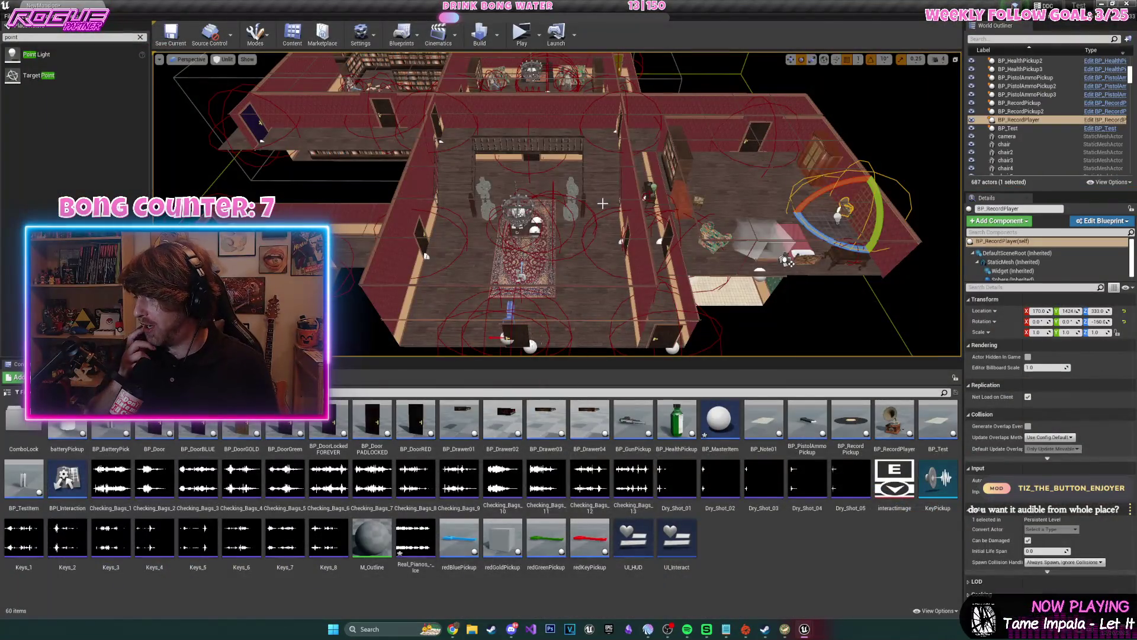